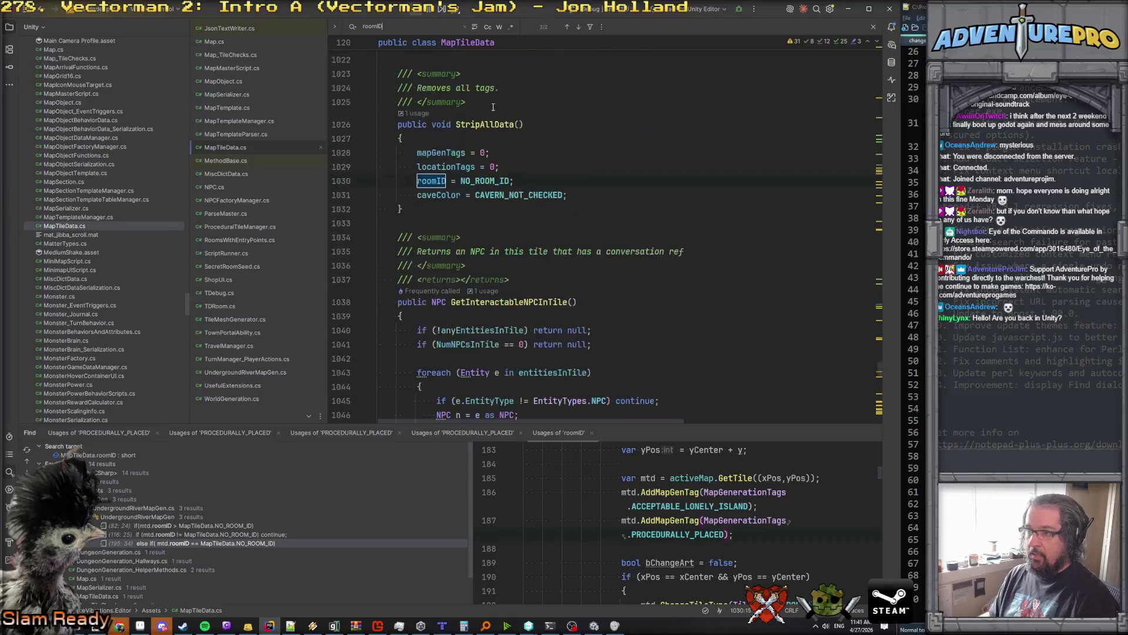
Step: Go to the roomID declaration and search all files for '= -1' assignments
{"action": "key", "text": "shift+Return"}
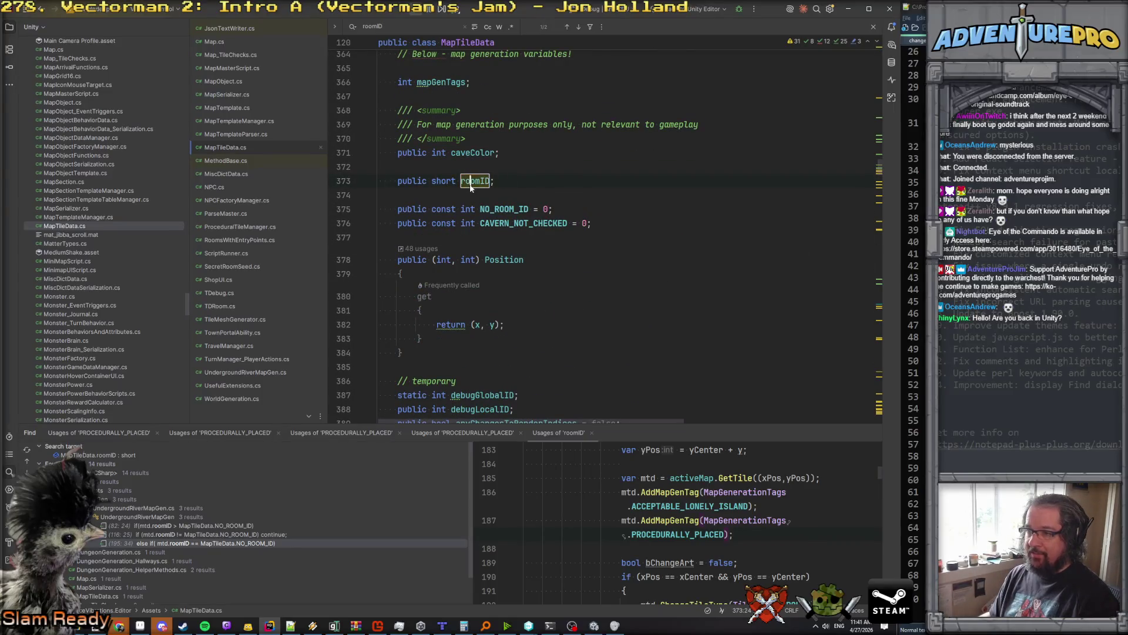
{"action": "scroll", "coordinate": [470, 186], "scroll_direction": "up", "scroll_amount": 1}
{"action": "key", "text": "ctrl+shift+f"}
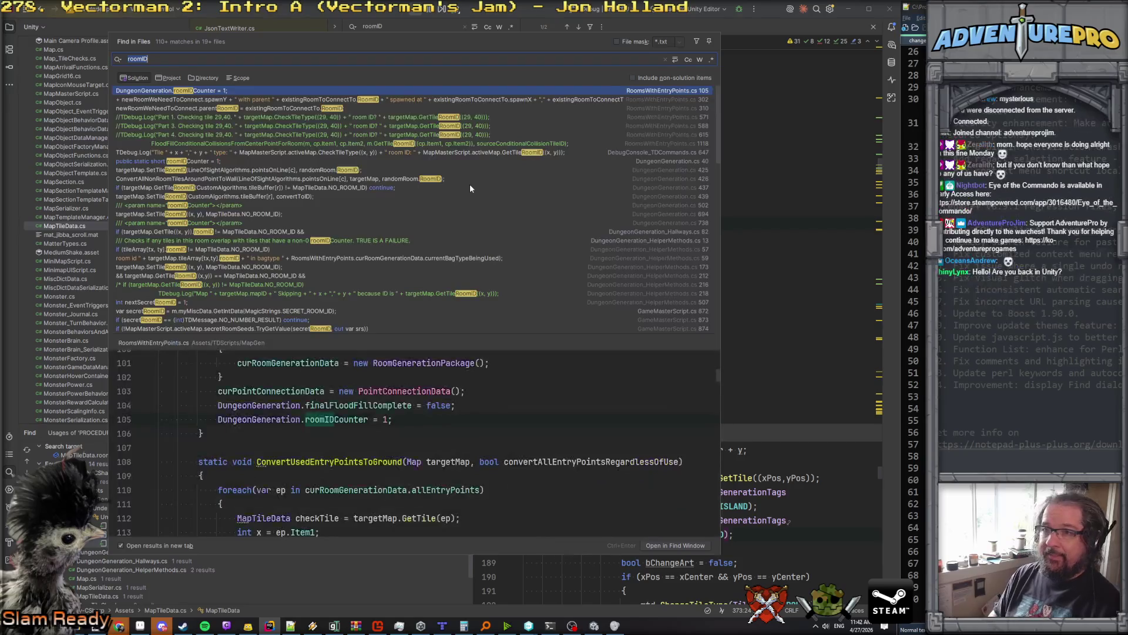
{"action": "type", "text": "= -1"}
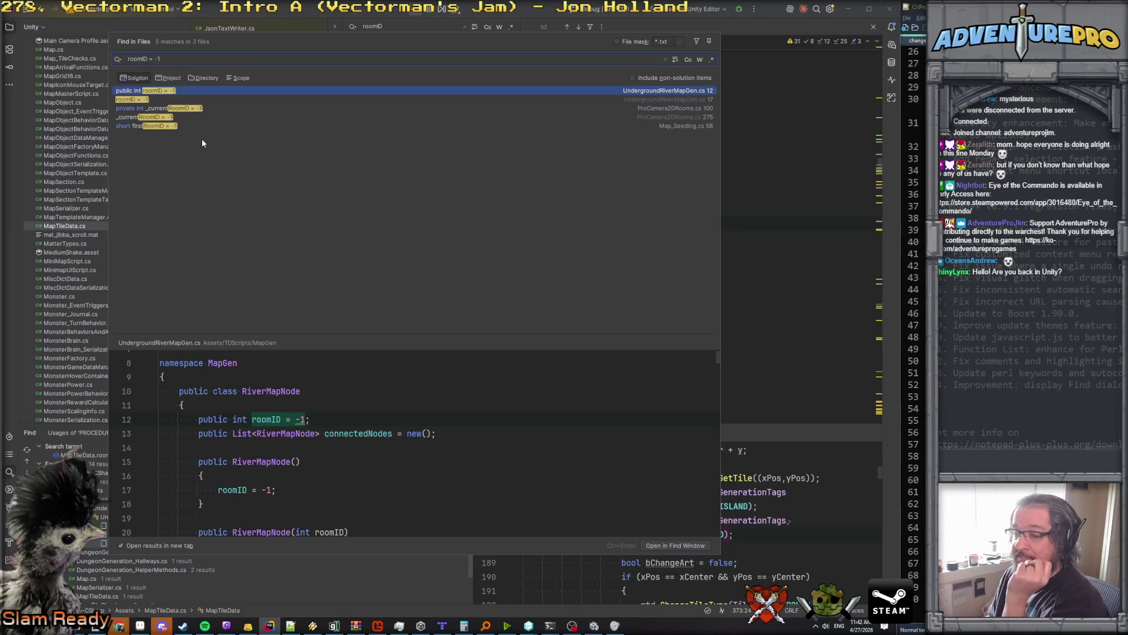
Step: Review the '= -1' matches in Map_Seeding.cs, UndergroundRiverMapGen.cs and ProCamera2DRooms, then close the search
{"action": "left_click", "coordinate": [154, 125]}
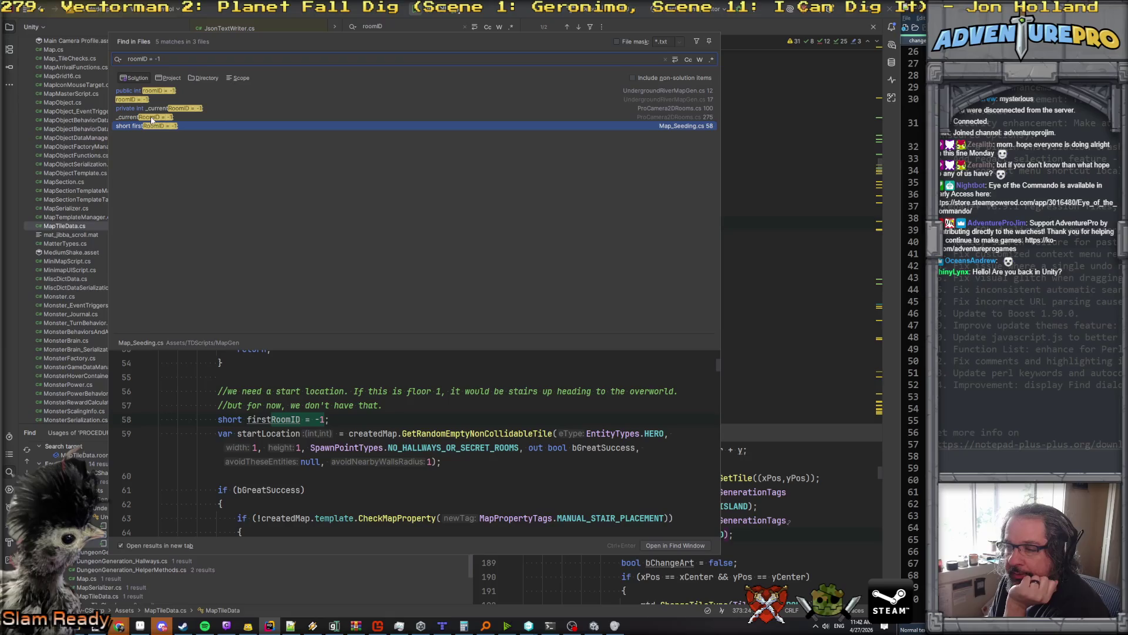
{"action": "key", "text": "Up"}
{"action": "key", "text": "Up"}
{"action": "key", "text": "Up"}
{"action": "key", "text": "Down"}
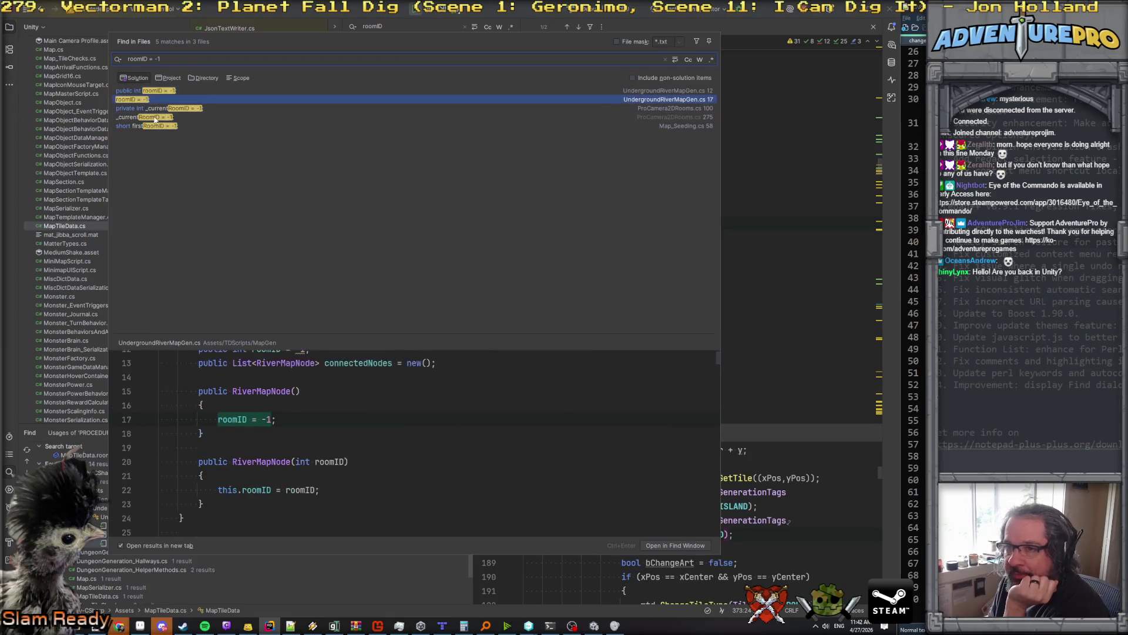
{"action": "left_click", "coordinate": [156, 117]}
{"action": "left_click", "coordinate": [154, 108]}
{"action": "left_click", "coordinate": [153, 99]}
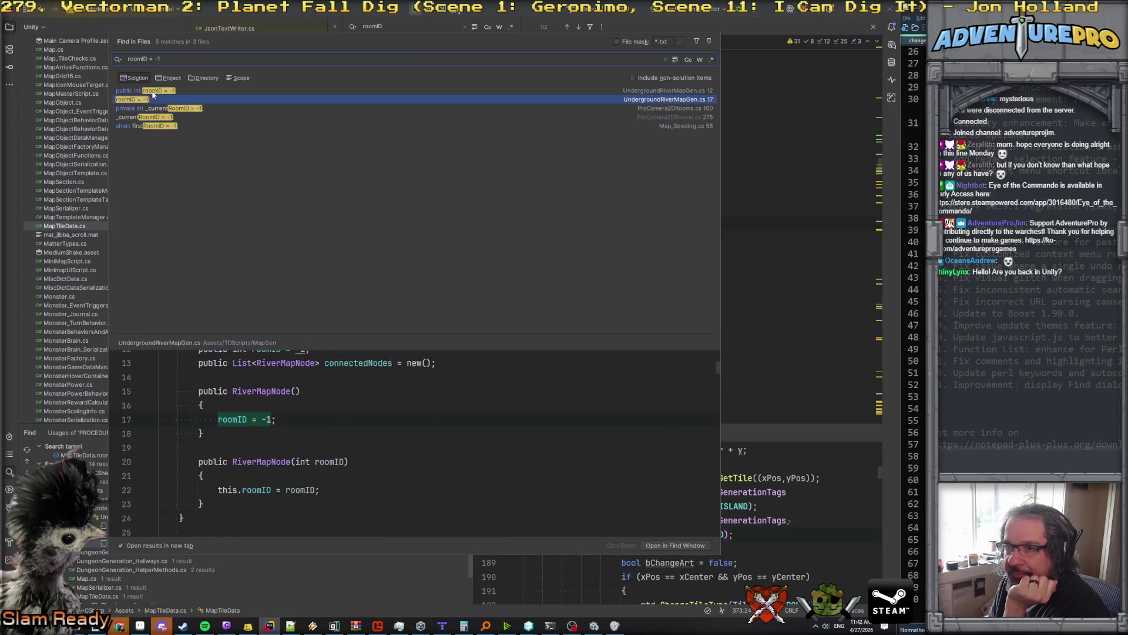
{"action": "key", "text": "Up"}
{"action": "key", "text": "Down"}
{"action": "key", "text": "Down"}
{"action": "key", "text": "Down"}
{"action": "key", "text": "Up"}
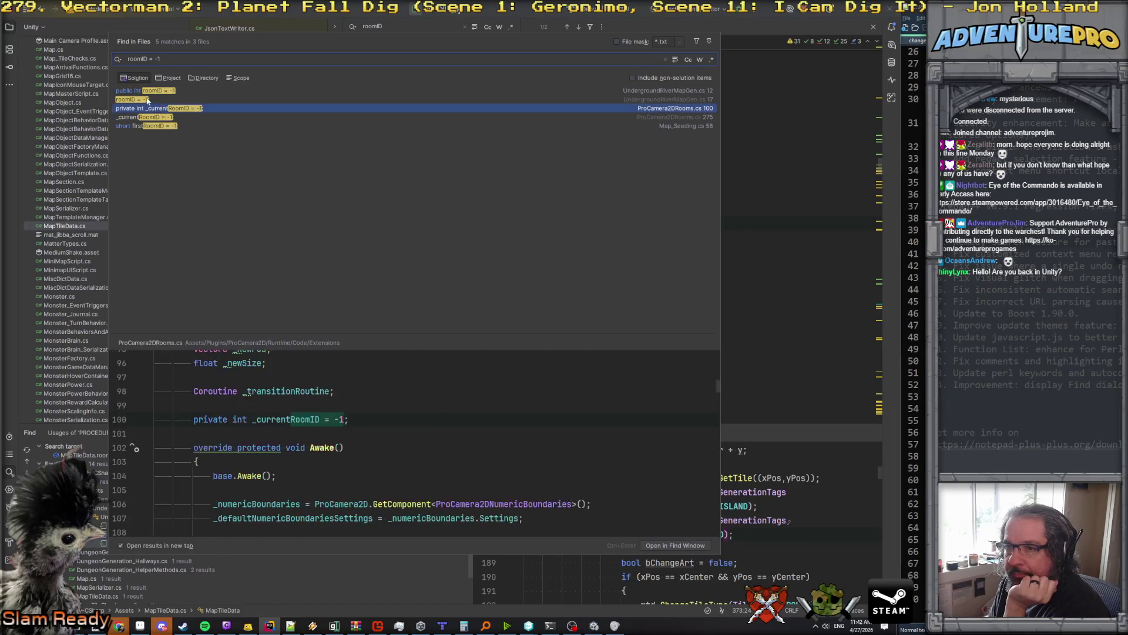
{"action": "key", "text": "Up"}
{"action": "key", "text": "Up"}
{"action": "key", "text": "Down"}
{"action": "key", "text": "Down"}
{"action": "key", "text": "Down"}
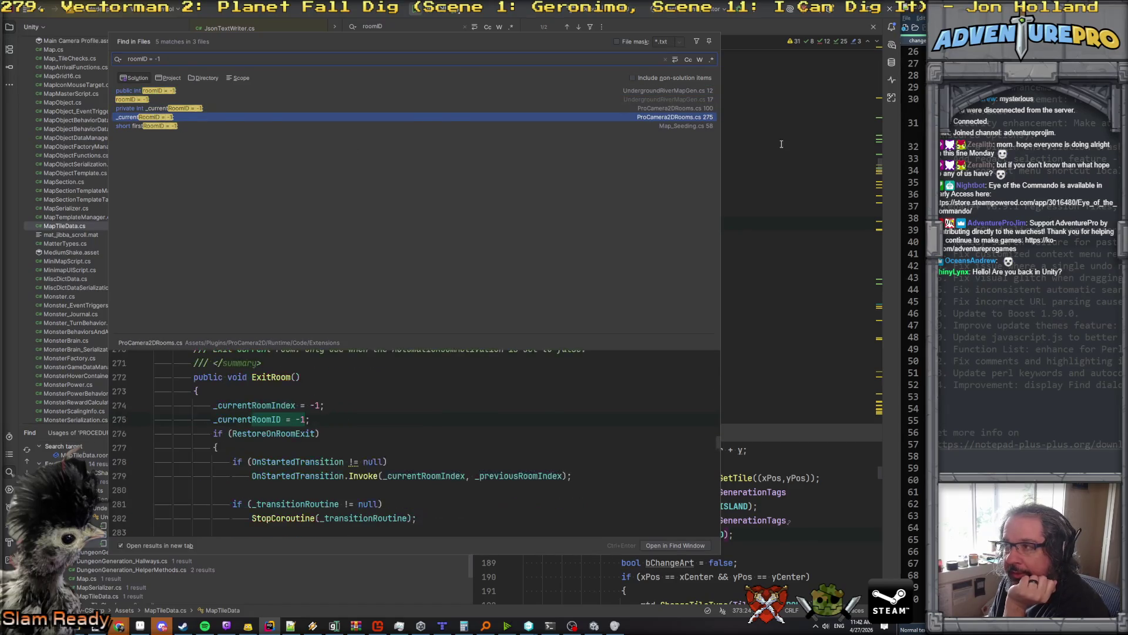
{"action": "key", "text": "Escape"}
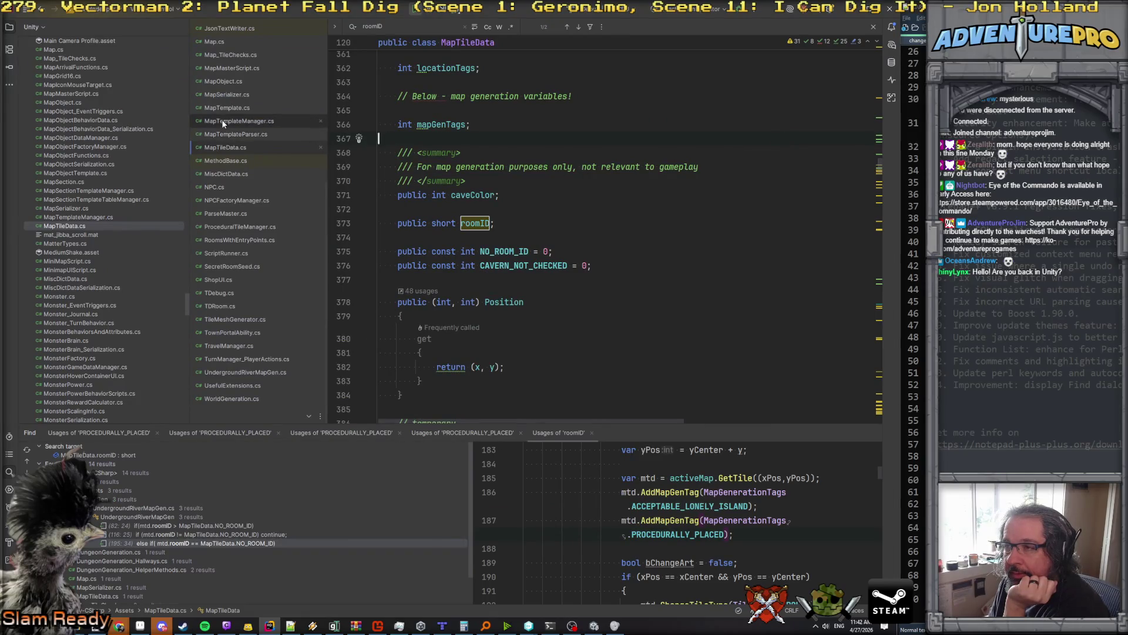
Step: Inspect the PROCEDURALLY_PLACED check and MapGenerationTags usages in ProceduralTileManager.cs
{"action": "left_click", "coordinate": [259, 226]}
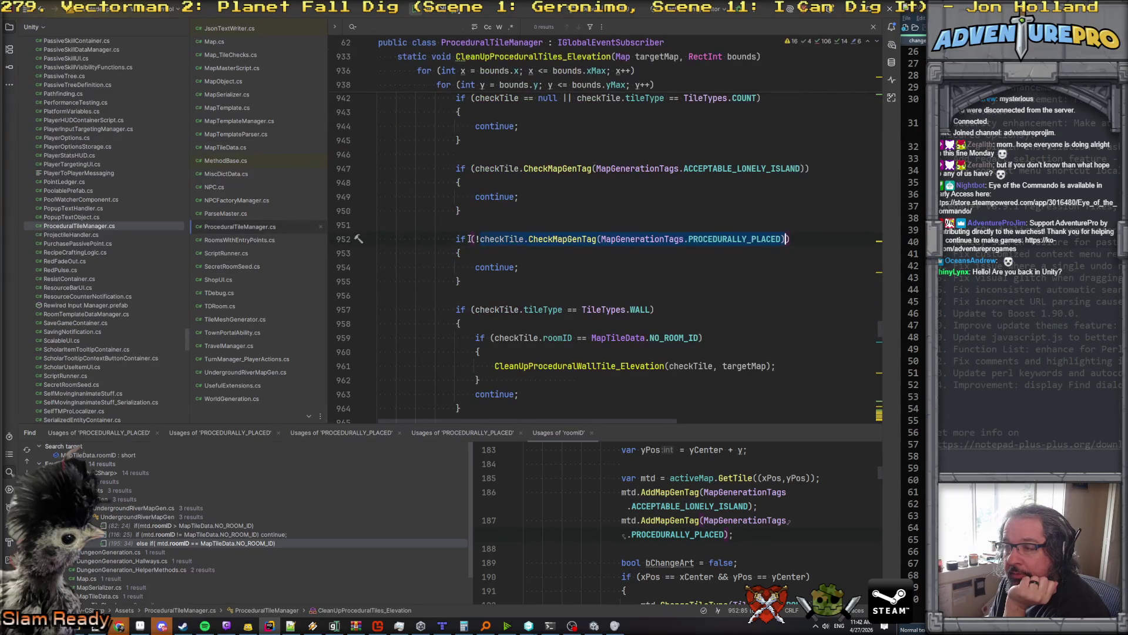
{"action": "left_click", "coordinate": [693, 240]}
{"action": "left_click", "coordinate": [630, 240]}
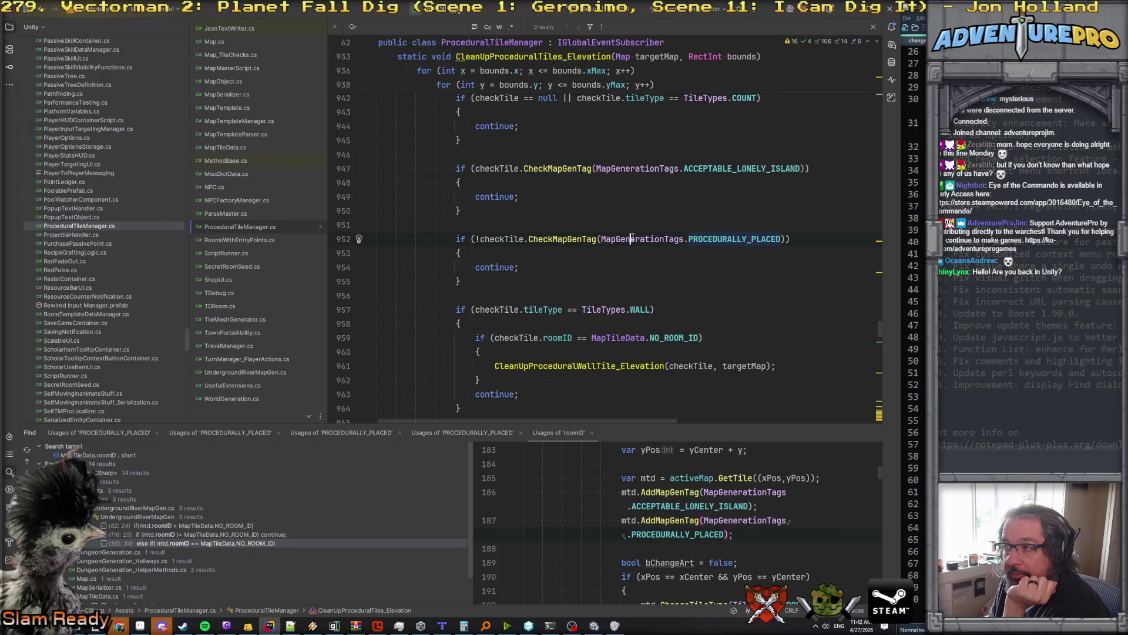
{"action": "left_click", "coordinate": [495, 259]}
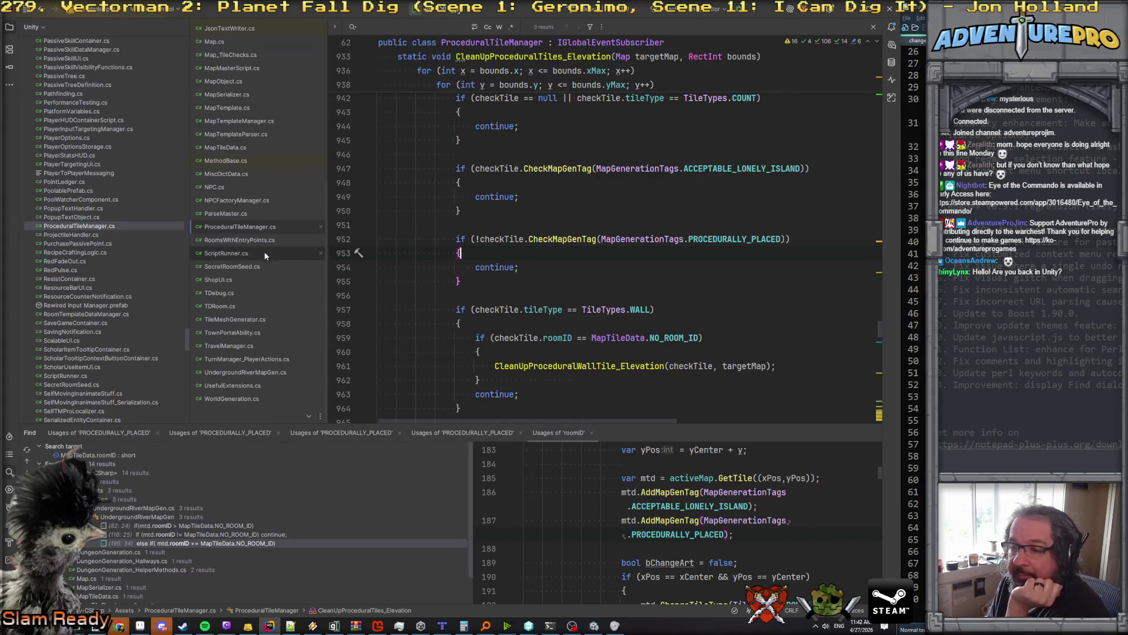
Step: In UndergroundRiverMapGen.cs, go to the SetBaseGroundTiles definition and inspect line 422
{"action": "left_click", "coordinate": [256, 372]}
{"action": "scroll", "coordinate": [473, 232], "scroll_direction": "up", "scroll_amount": 6}
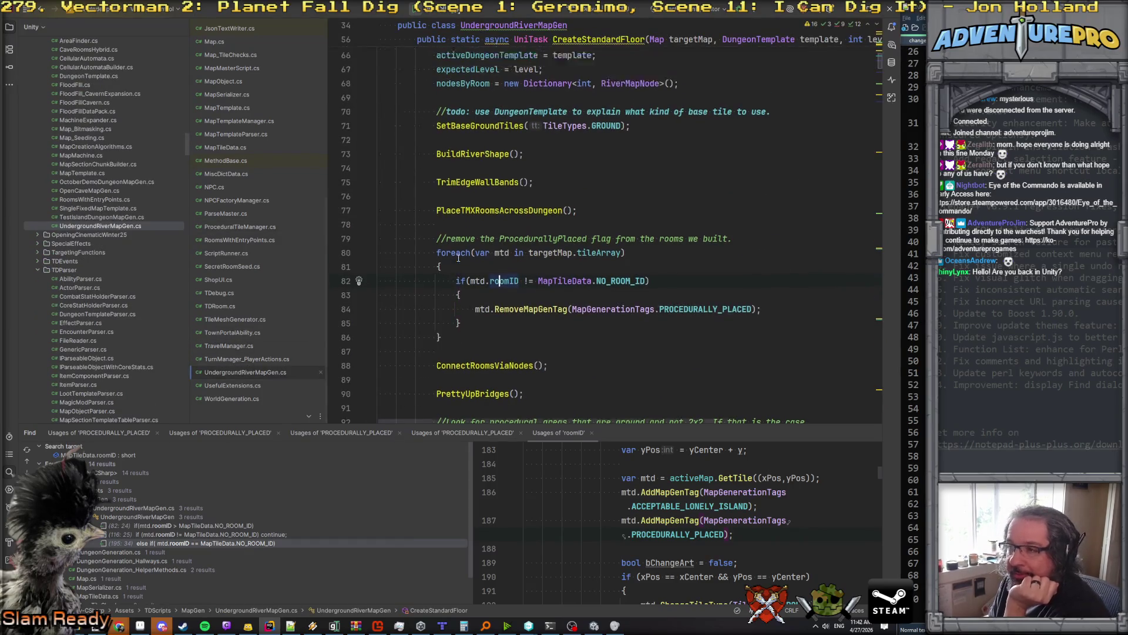
{"action": "scroll", "coordinate": [476, 235], "scroll_direction": "down", "scroll_amount": 2}
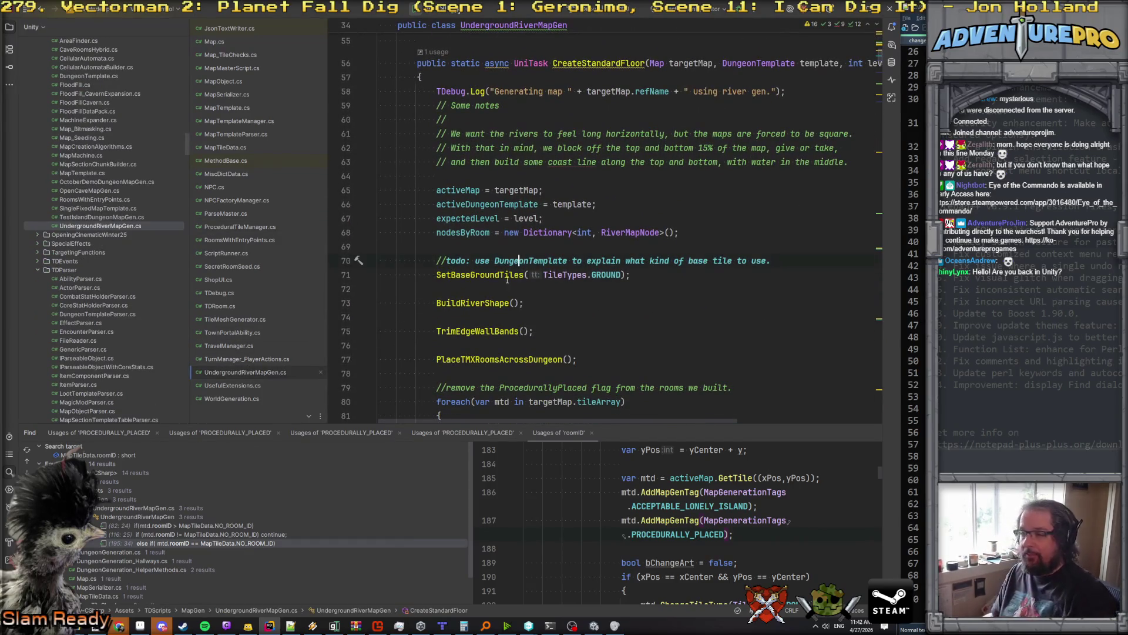
{"action": "left_click", "coordinate": [473, 275]}
{"action": "left_click", "coordinate": [473, 275], "text": "ctrl"}
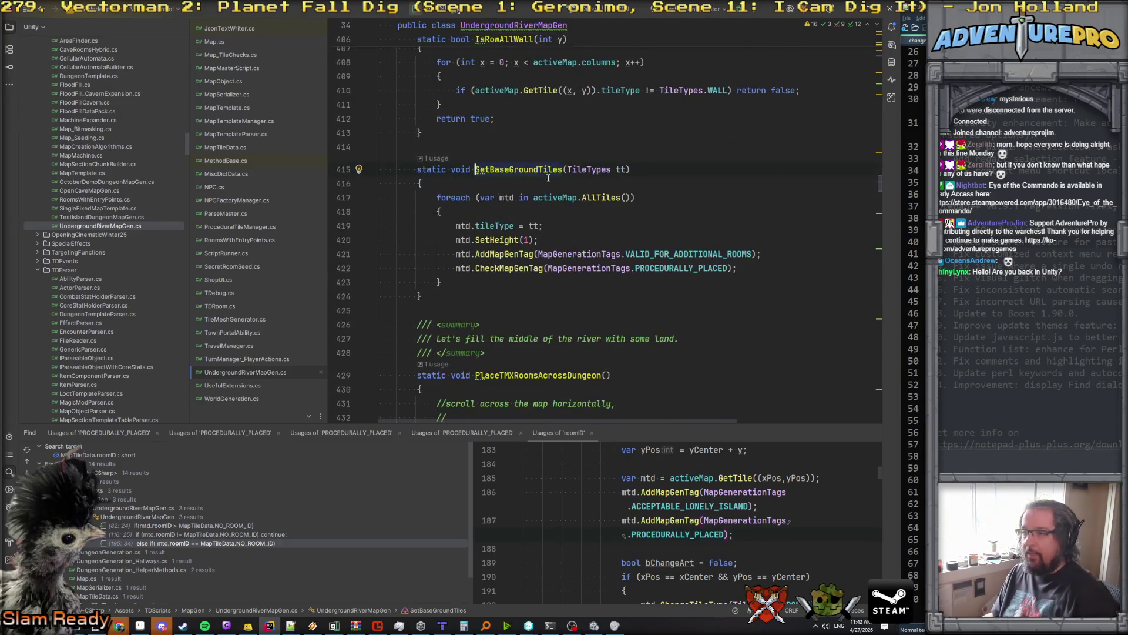
{"action": "left_click", "coordinate": [582, 239]}
{"action": "left_click", "coordinate": [694, 268]}
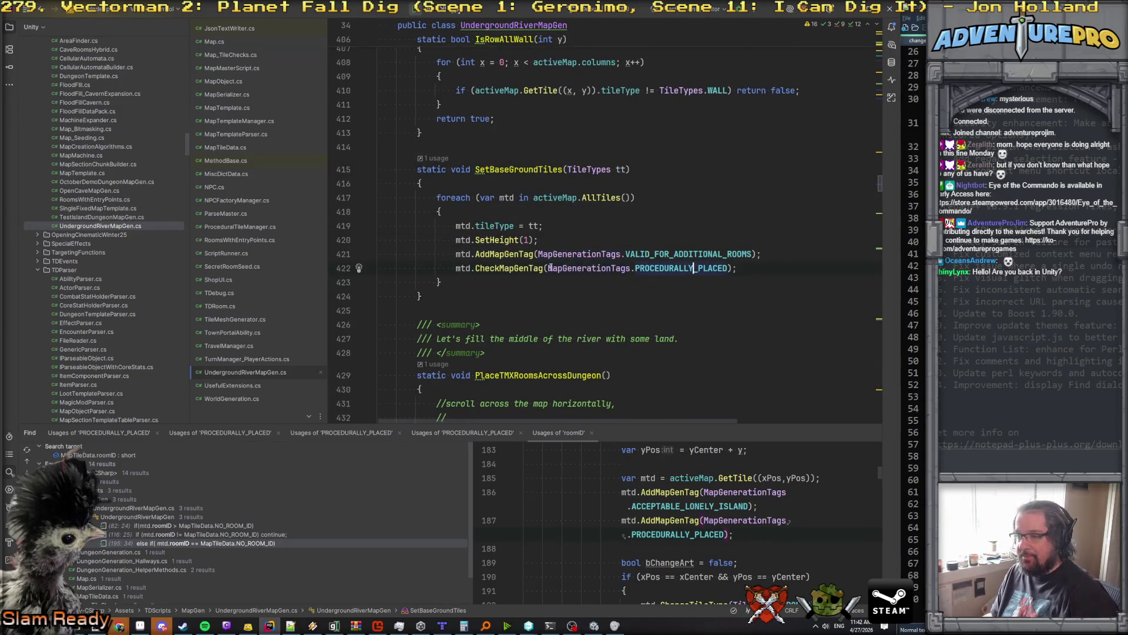
Step: Replace CheckMapGenTag with AddMapGenTag for PROCEDURALLY_PLACED on line 422
{"action": "left_click", "coordinate": [534, 254]}
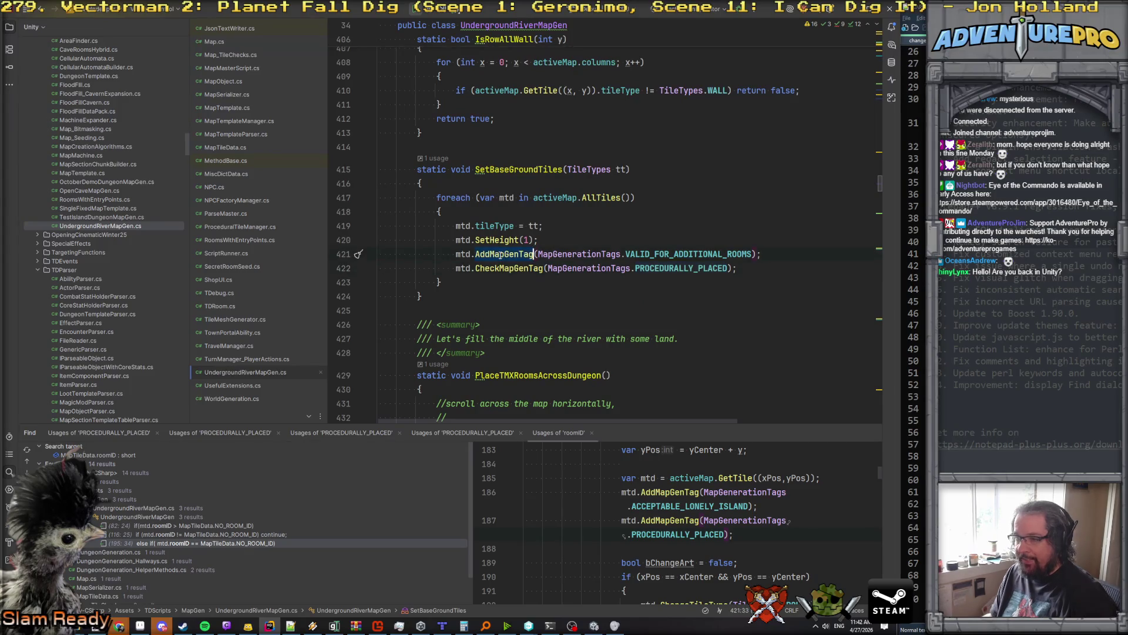
{"action": "double_click", "coordinate": [508, 268]}
{"action": "type", "text": "AddMapGenTag"}
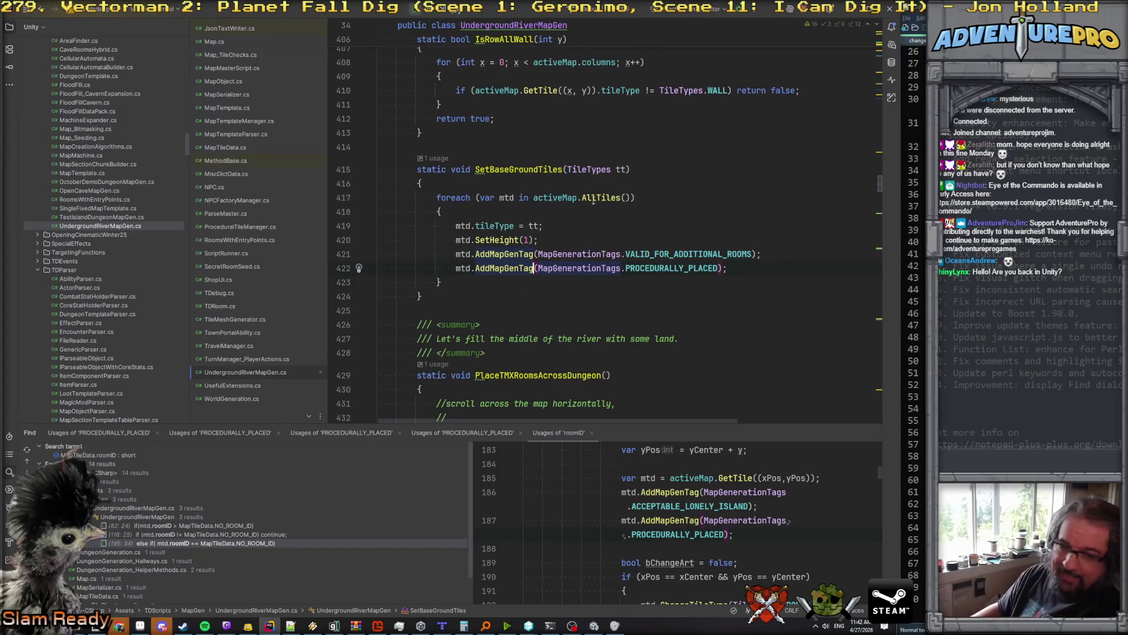
{"action": "key", "text": "Up"}
{"action": "key", "text": "Up"}
{"action": "key", "text": "Up"}
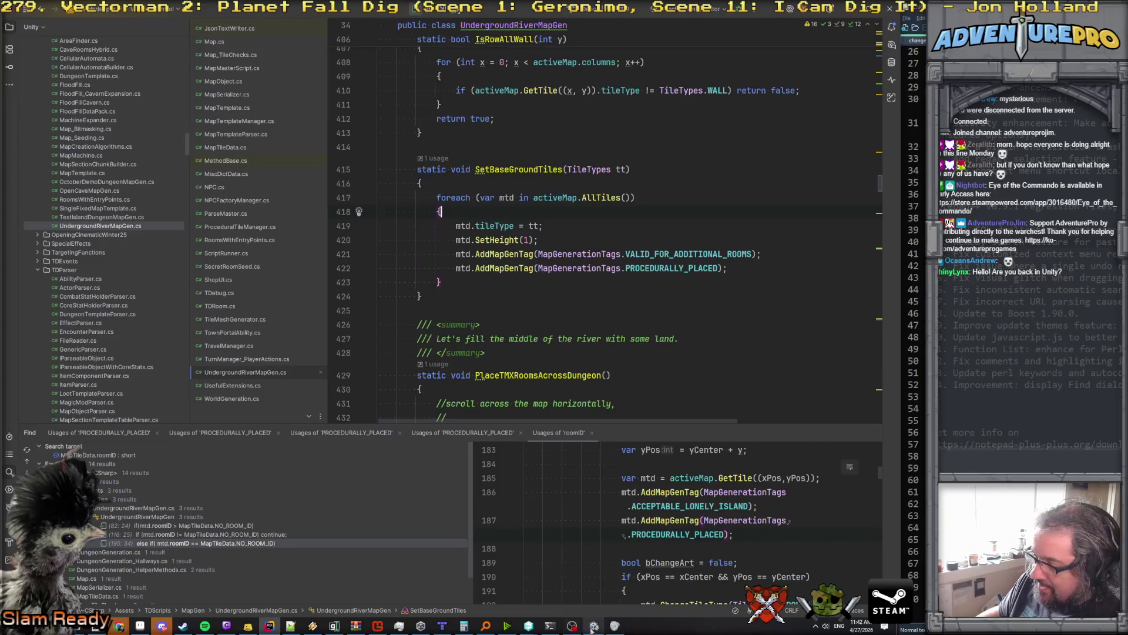
{"action": "left_click", "coordinate": [483, 111]}
Step: Stop the running game in Unity and bring up the 003_dungeon tile sheet in Aseprite
{"action": "key", "text": "alt+Tab"}
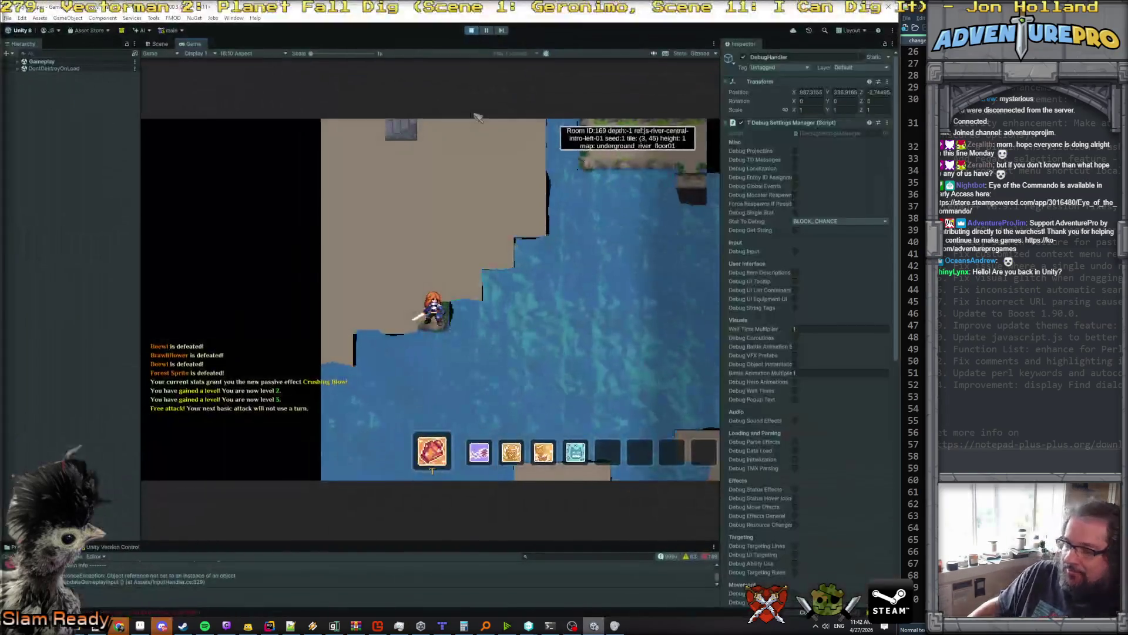
{"action": "left_click", "coordinate": [478, 31]}
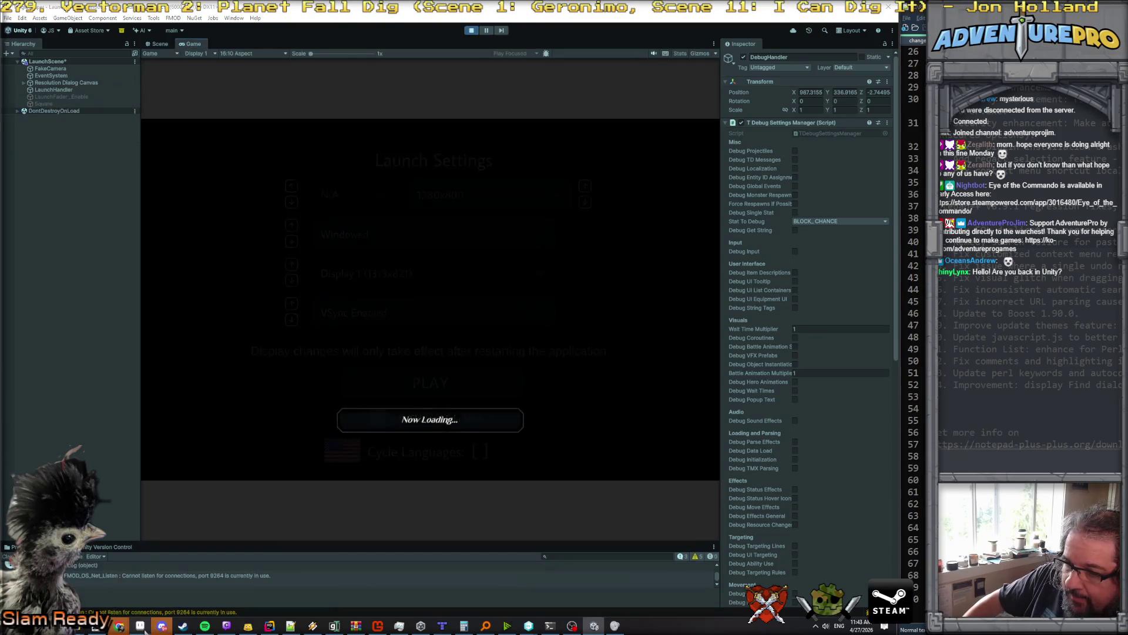
{"action": "left_click", "coordinate": [162, 625]}
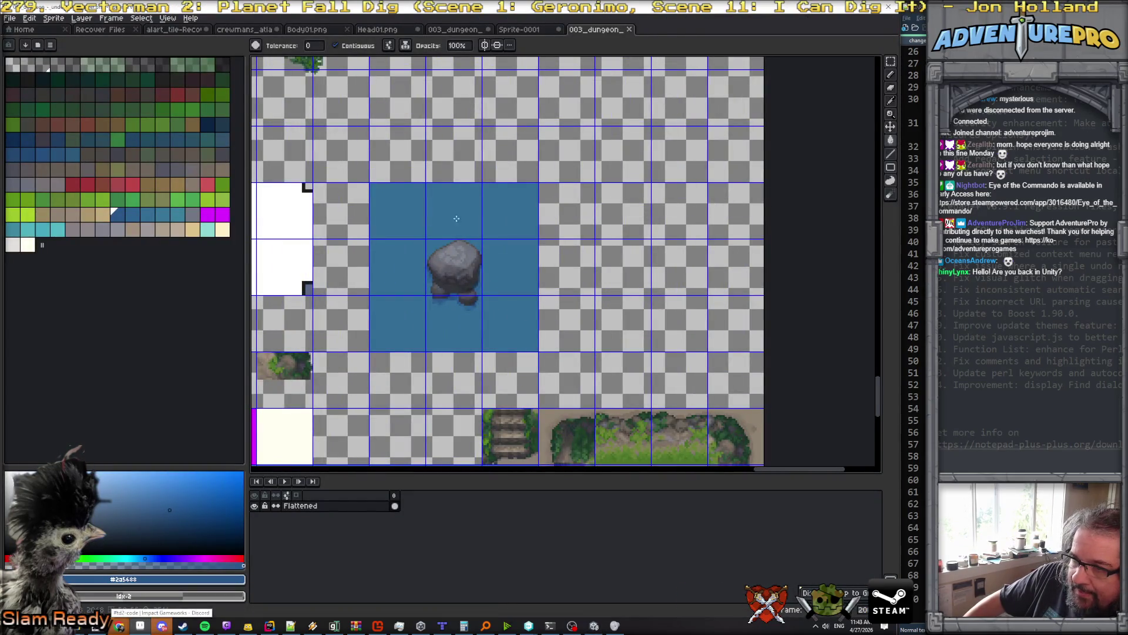
Step: Scroll over the river land tiles in Aseprite, then return to the game running in Unity
{"action": "scroll", "coordinate": [436, 276], "scroll_direction": "down", "scroll_amount": 3}
{"action": "scroll", "coordinate": [510, 288], "scroll_direction": "up", "scroll_amount": 3}
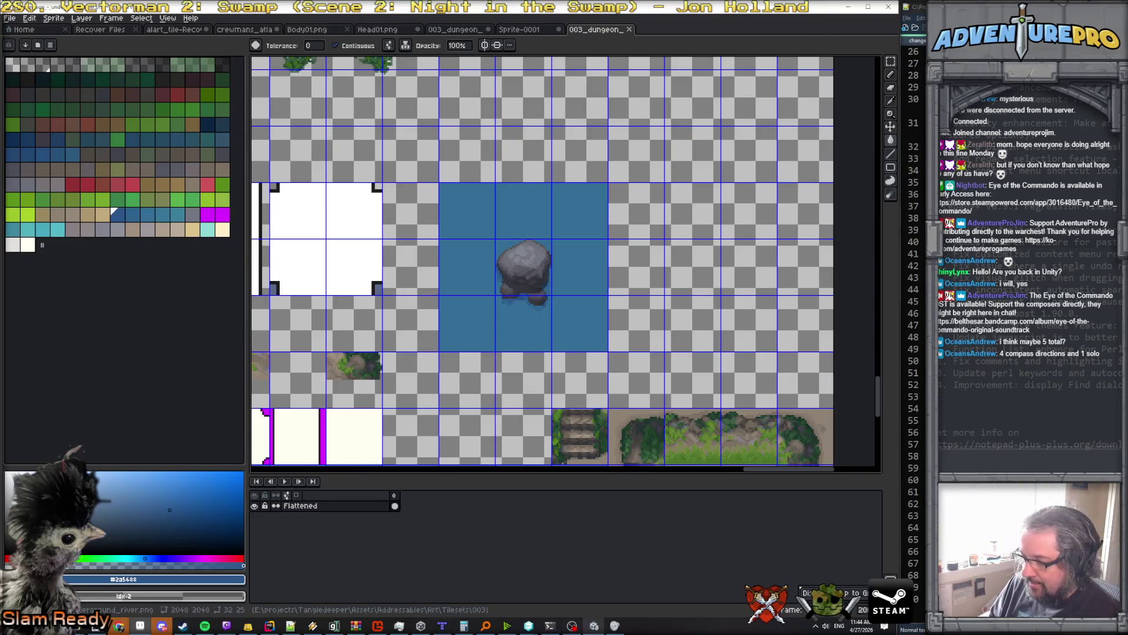
{"action": "left_click", "coordinate": [594, 625]}
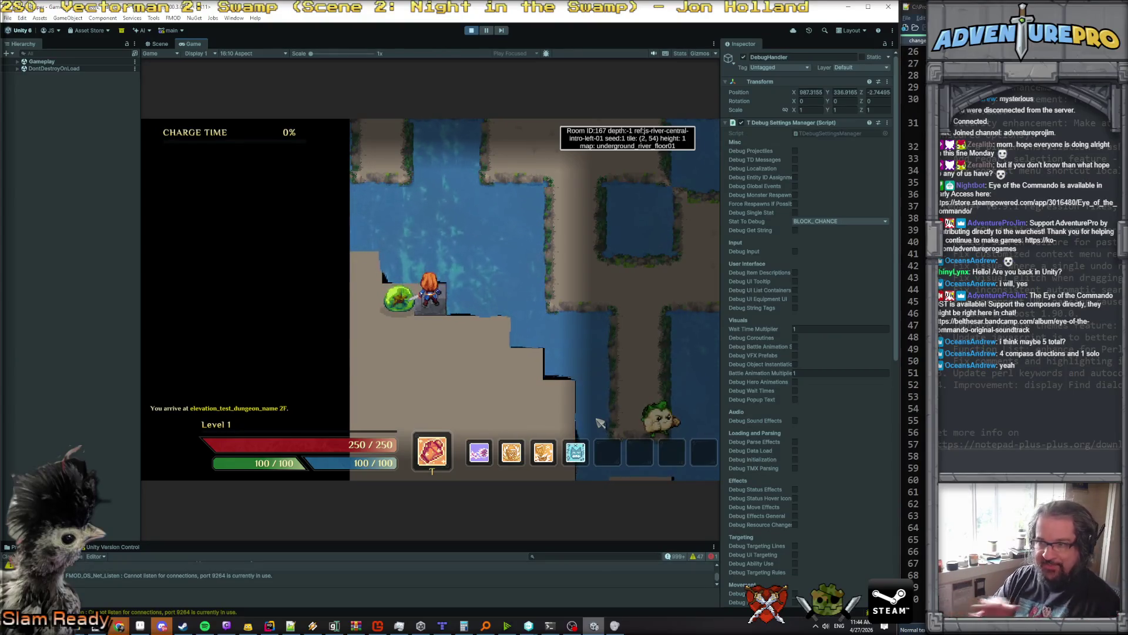
Step: Run the 'reveal' and 'detonate' debug console commands, then dismiss the Level 3 stat screen
{"action": "key", "text": "grave"}
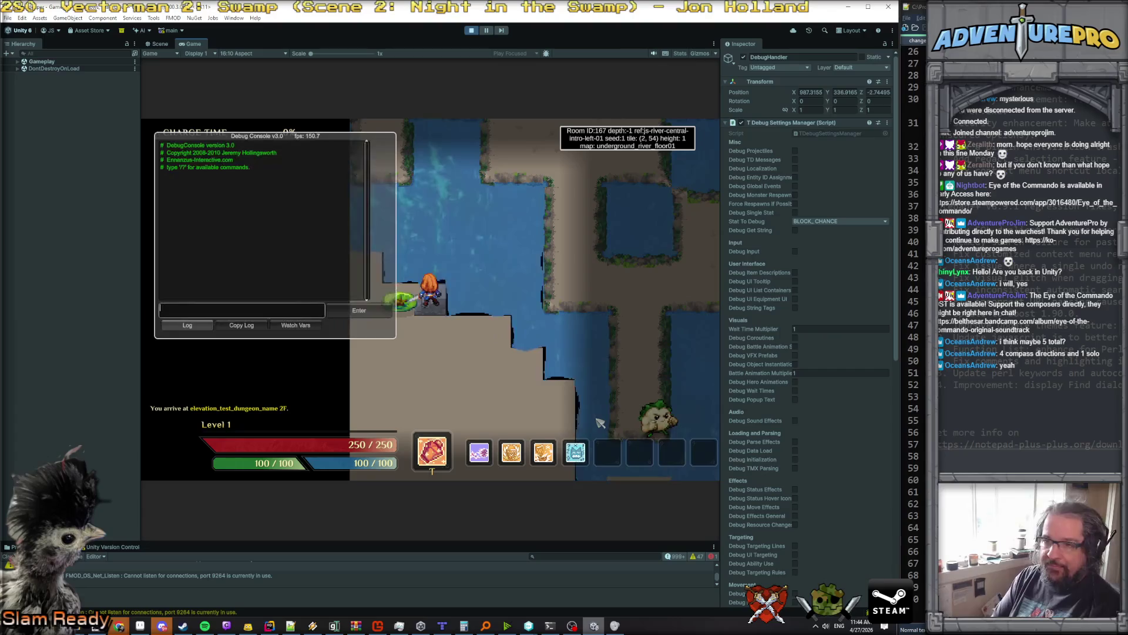
{"action": "type", "text": "reveal"}
{"action": "key", "text": "Return"}
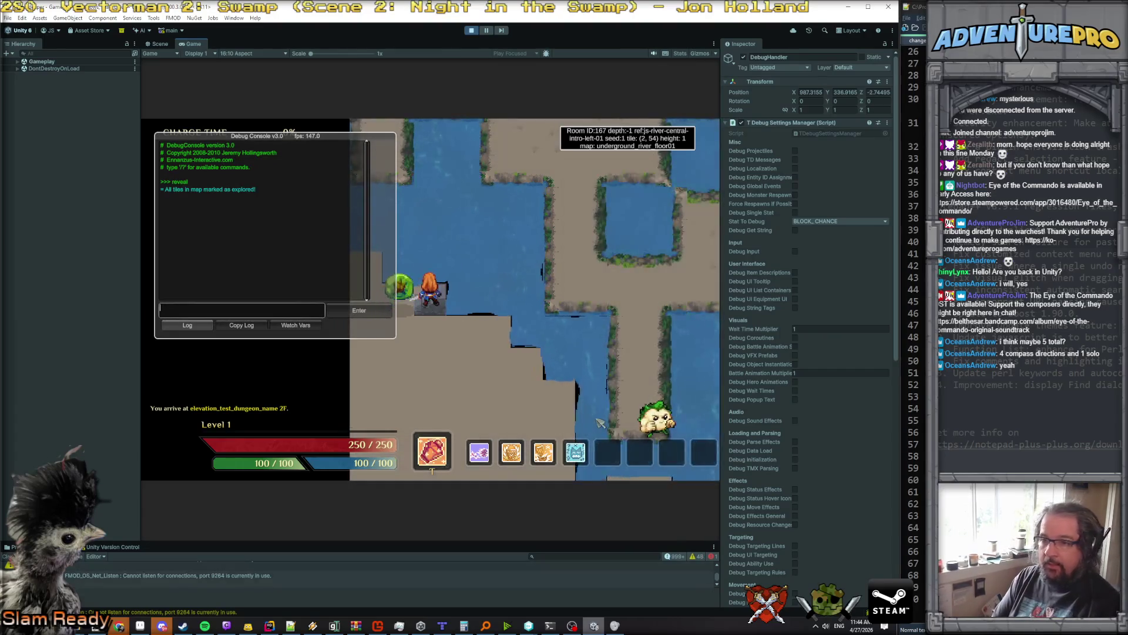
{"action": "type", "text": "detonate"}
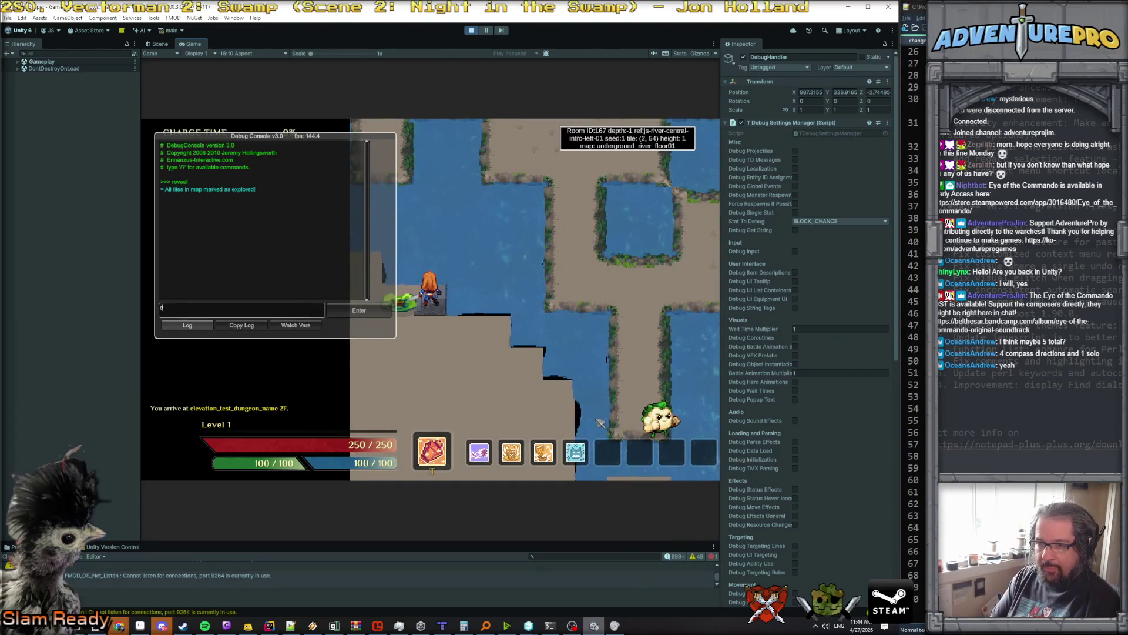
{"action": "key", "text": "Return"}
{"action": "key", "text": "grave"}
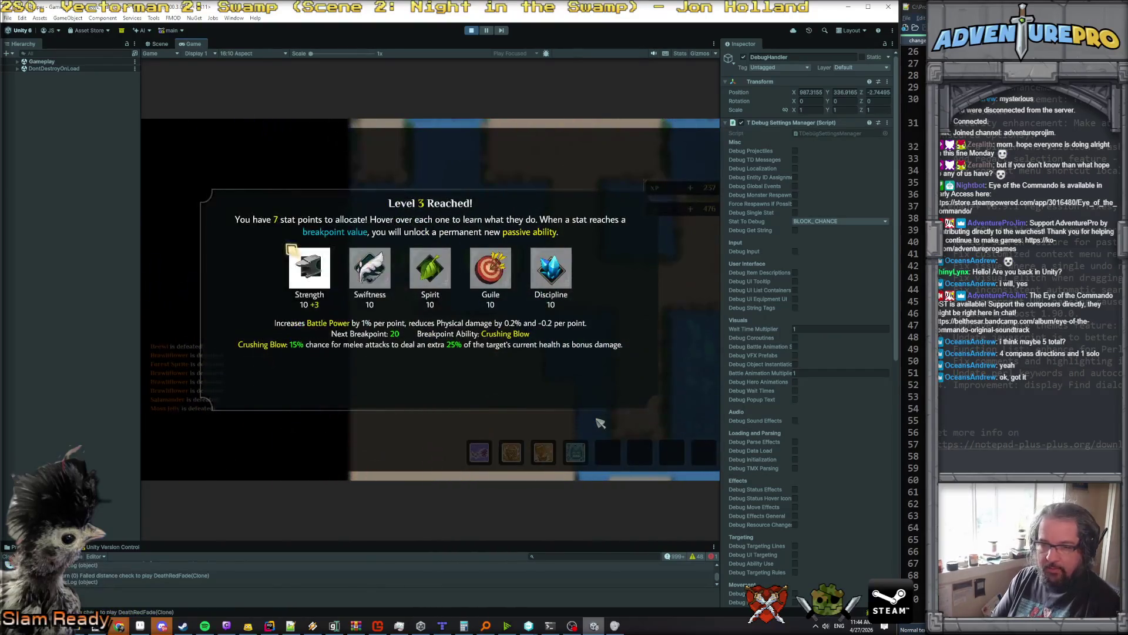
{"action": "key", "text": "Escape"}
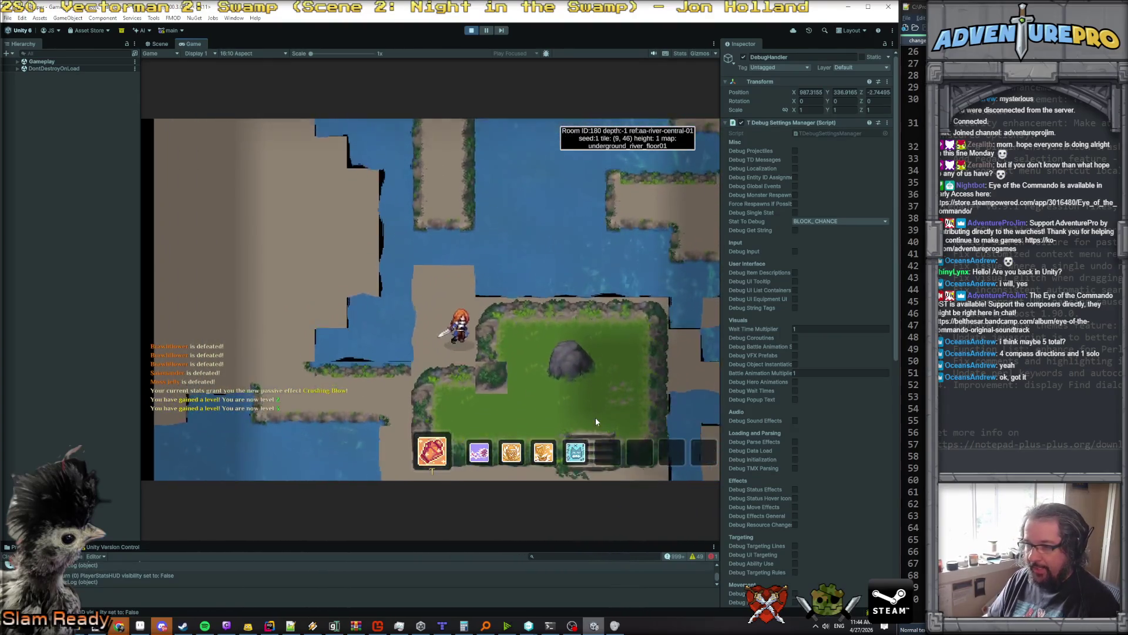
Step: Walk the hero along the shore into room 176 and back down into room 0
{"action": "key", "text": "Left"}
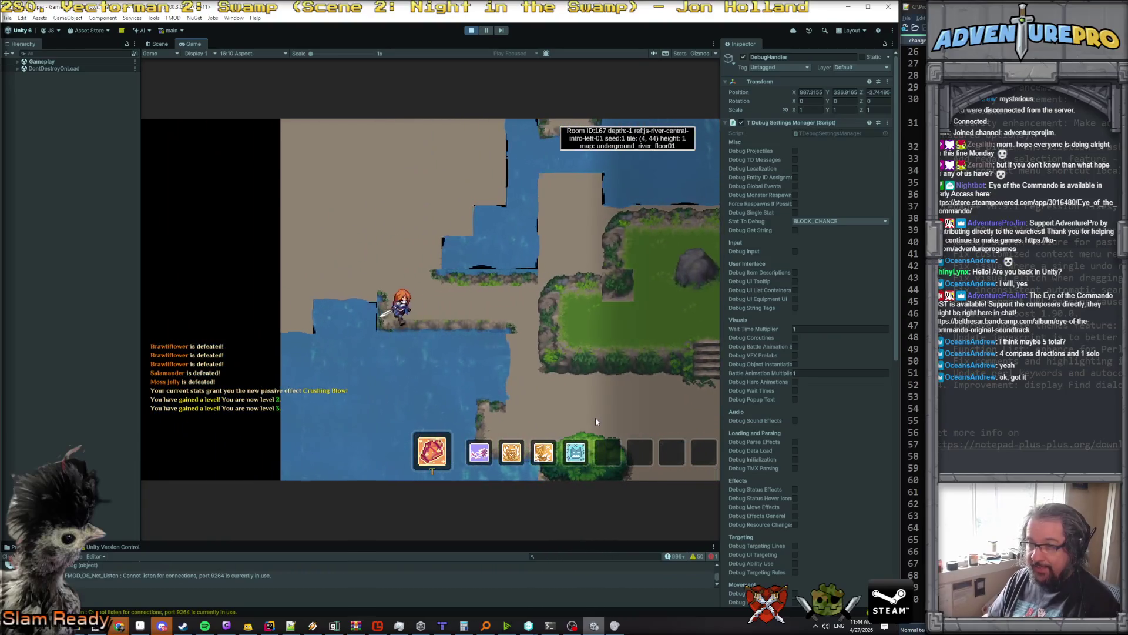
{"action": "key", "text": "Right"}
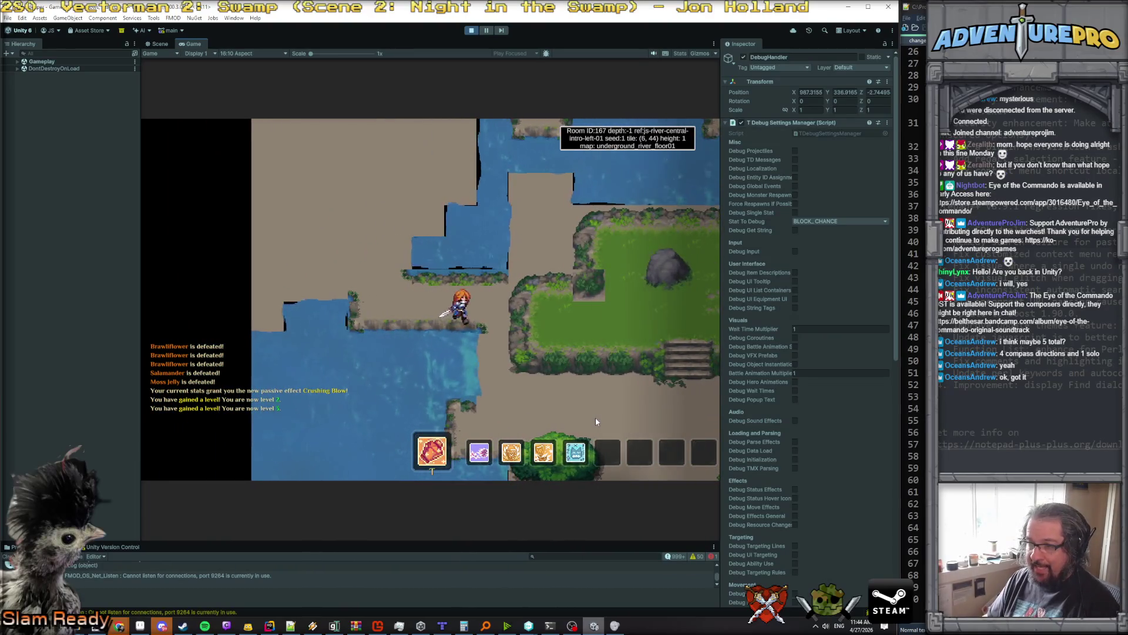
{"action": "key", "text": "Down"}
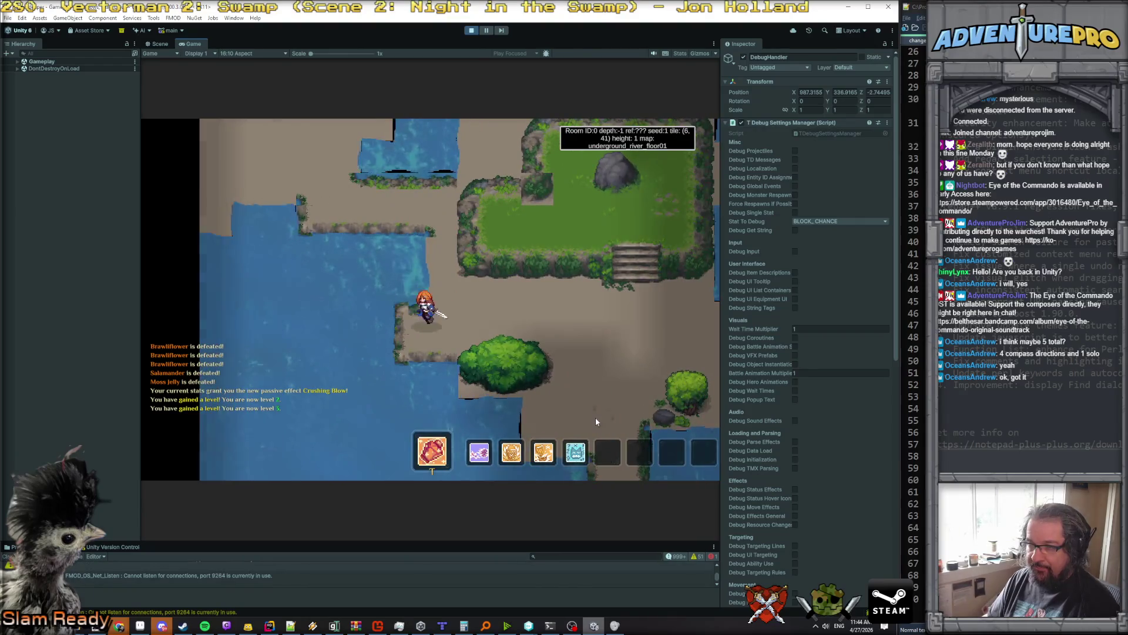
{"action": "key", "text": "Right"}
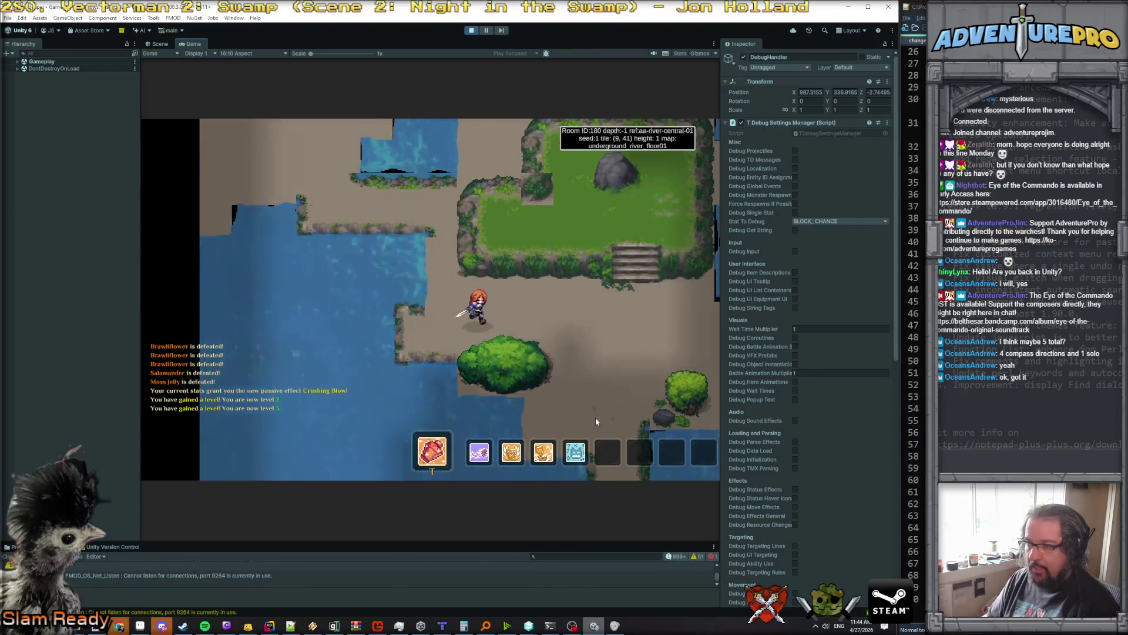
{"action": "key", "text": "Up"}
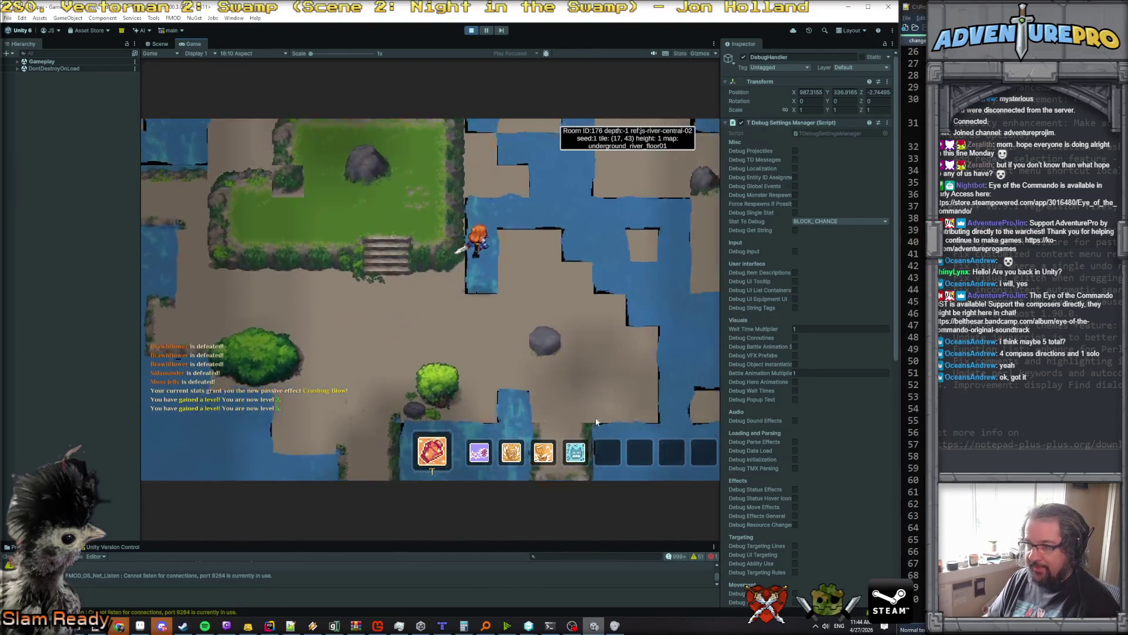
{"action": "key", "text": "Down"}
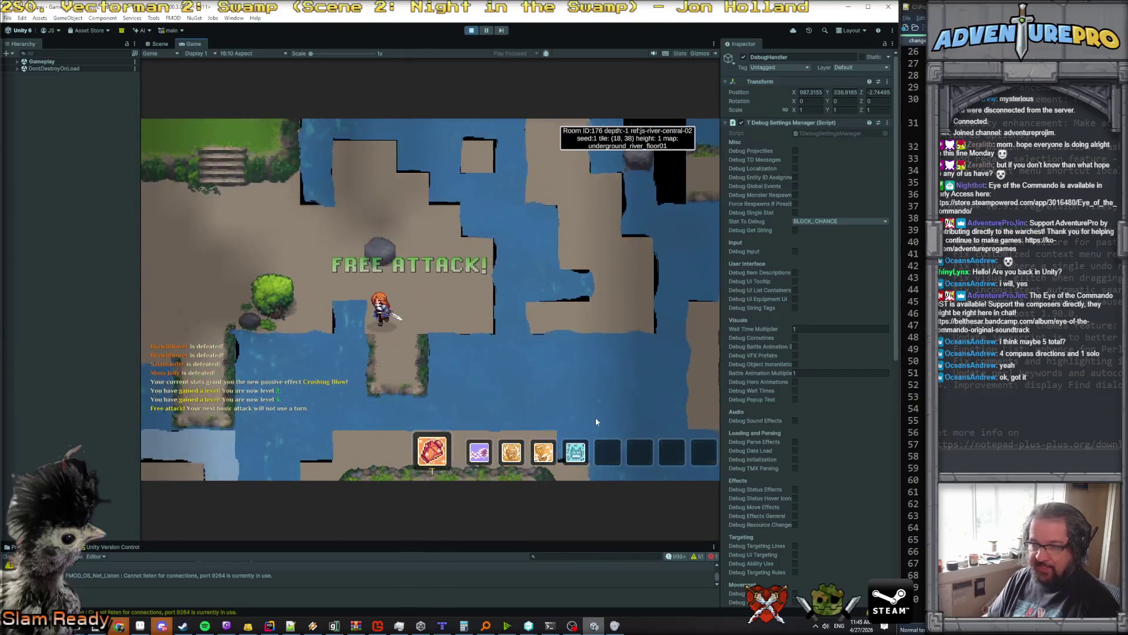
{"action": "key", "text": "Right"}
{"action": "key", "text": "Right"}
{"action": "key", "text": "Right"}
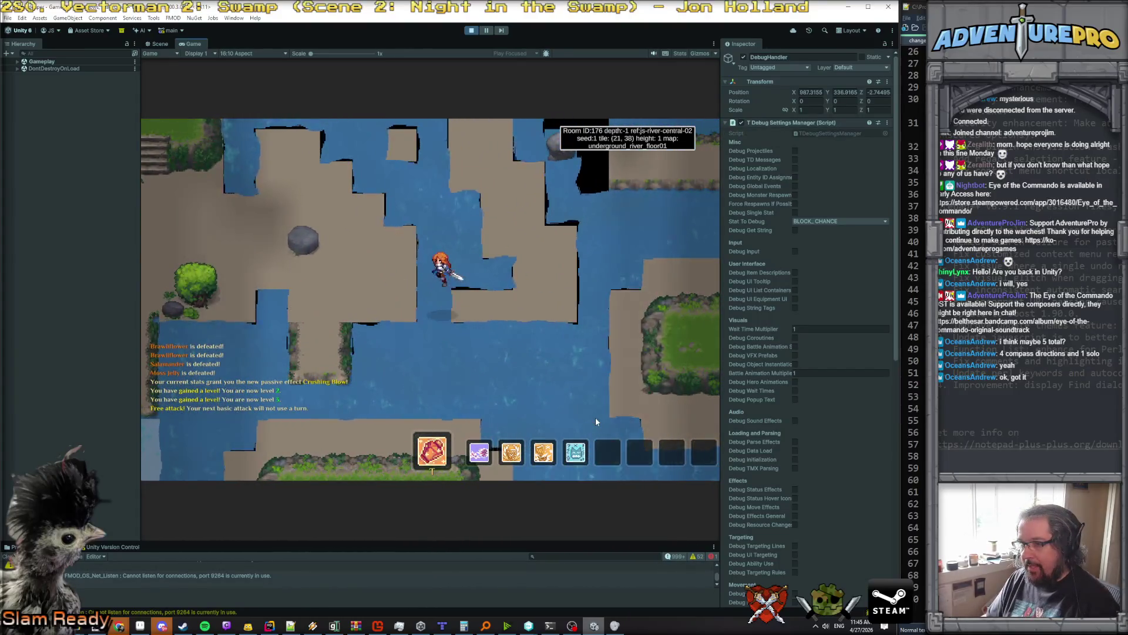
{"action": "key", "text": "Left"}
{"action": "key", "text": "Left"}
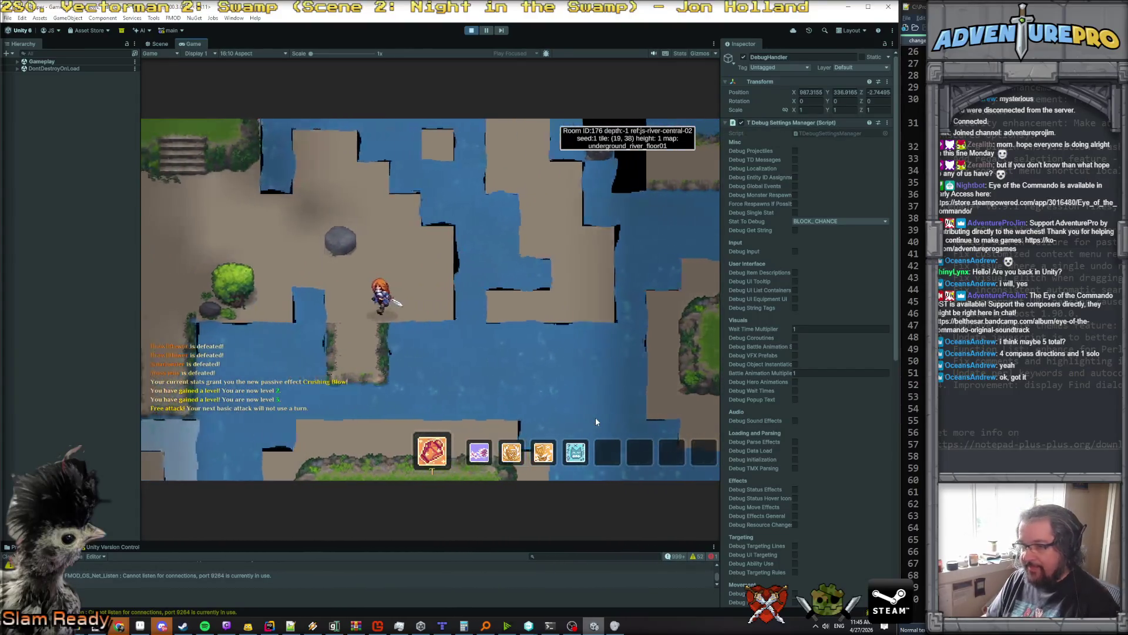
{"action": "key", "text": "Down"}
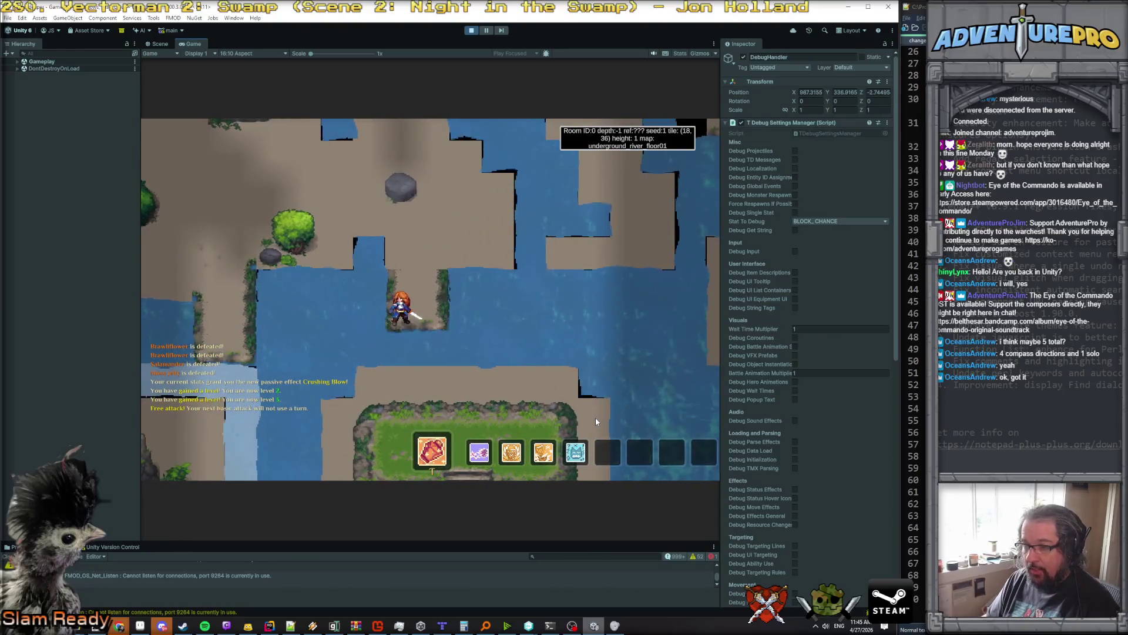
{"action": "key", "text": "Right"}
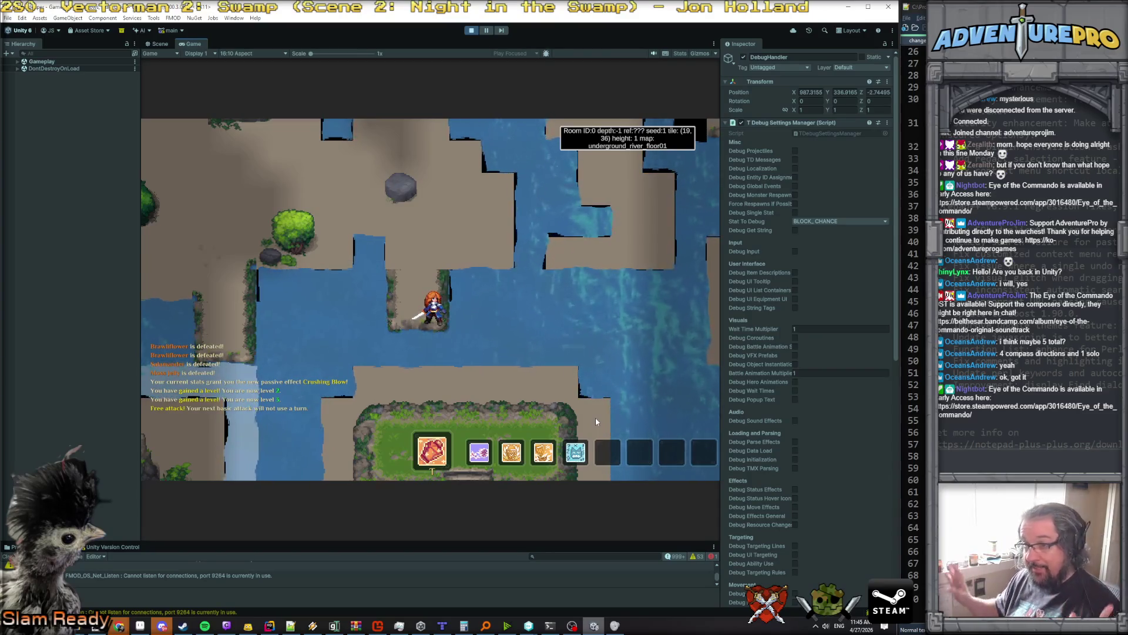
{"action": "key", "text": "Left"}
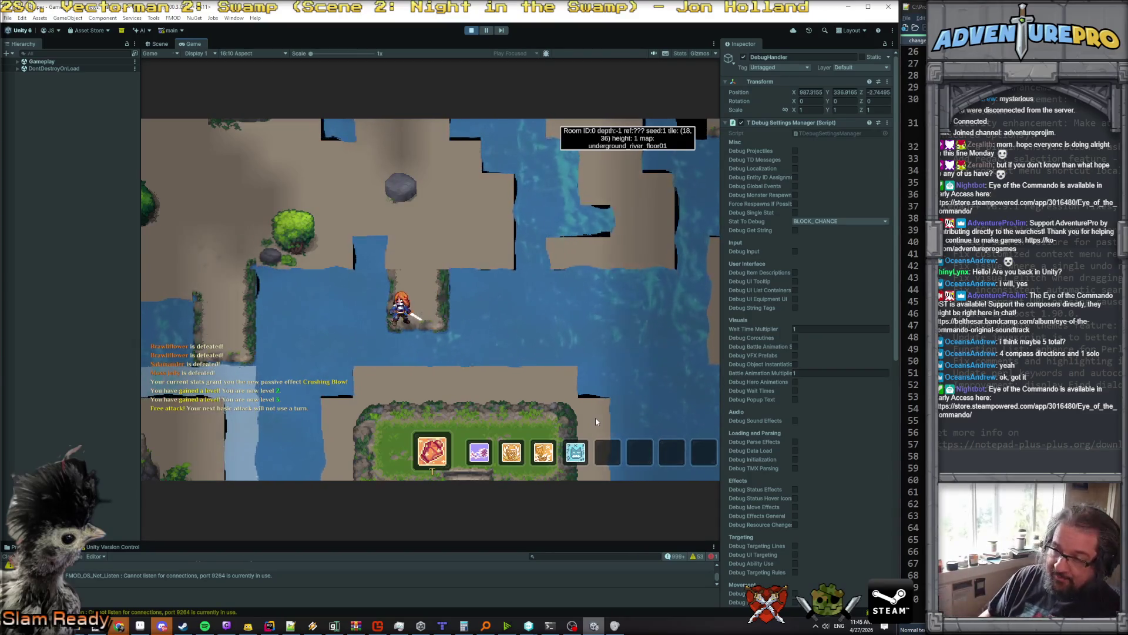
{"action": "key", "text": "Up"}
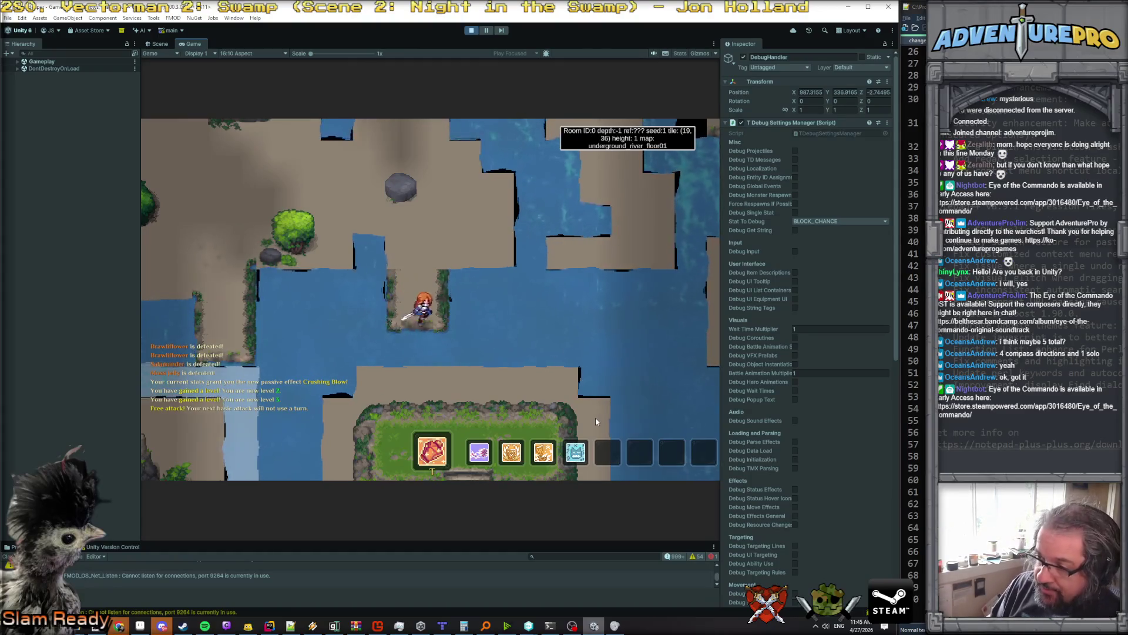
{"action": "key", "text": "Up"}
{"action": "key", "text": "Up"}
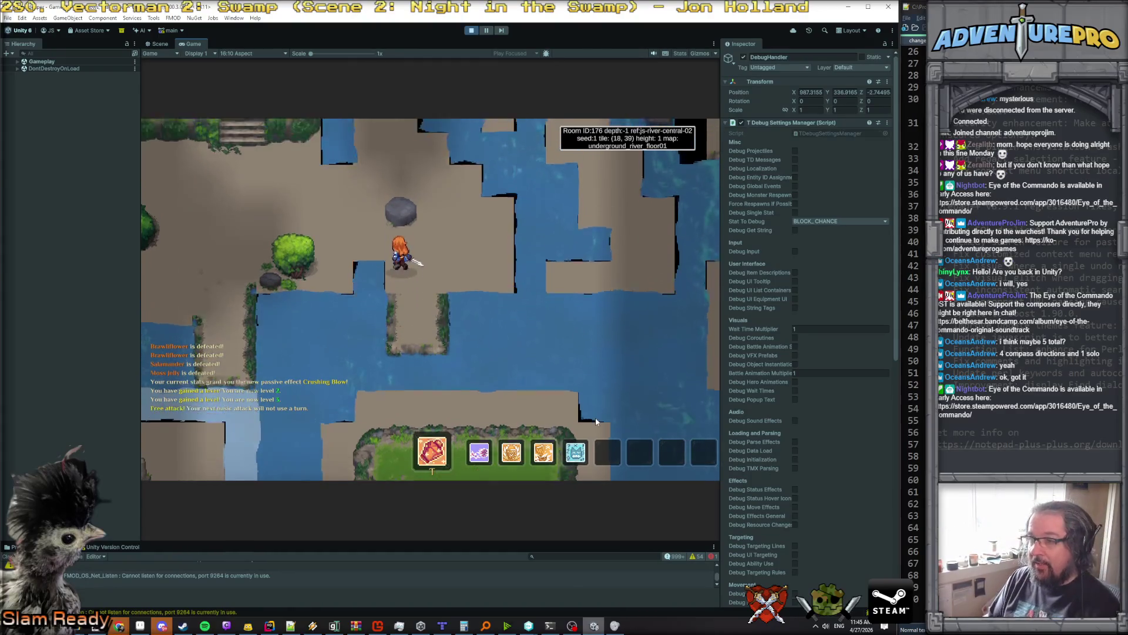
Step: Walk the hero through room 180 and room 167 up toward the river channels
{"action": "key", "text": "Left"}
{"action": "key", "text": "Left"}
{"action": "key", "text": "Left"}
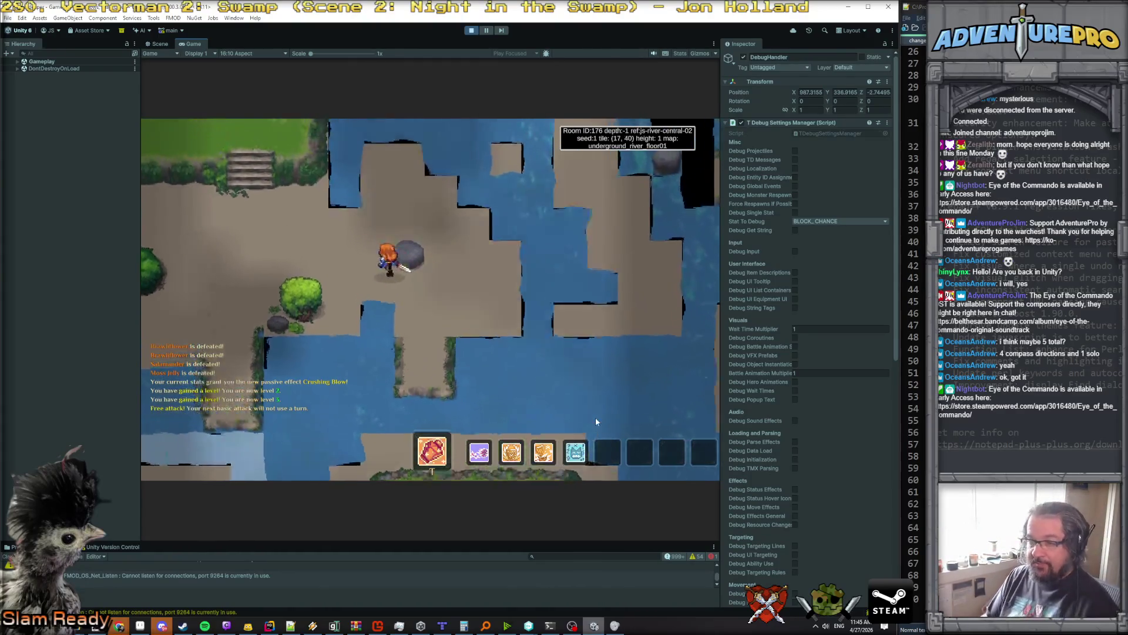
{"action": "key", "text": "Down"}
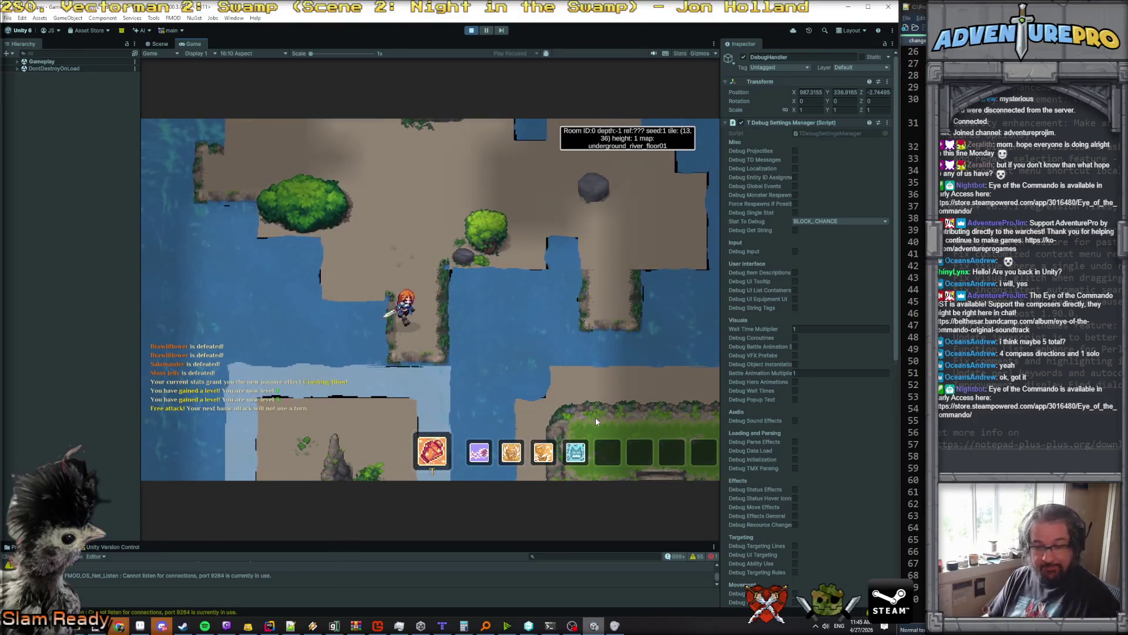
{"action": "key", "text": "Up"}
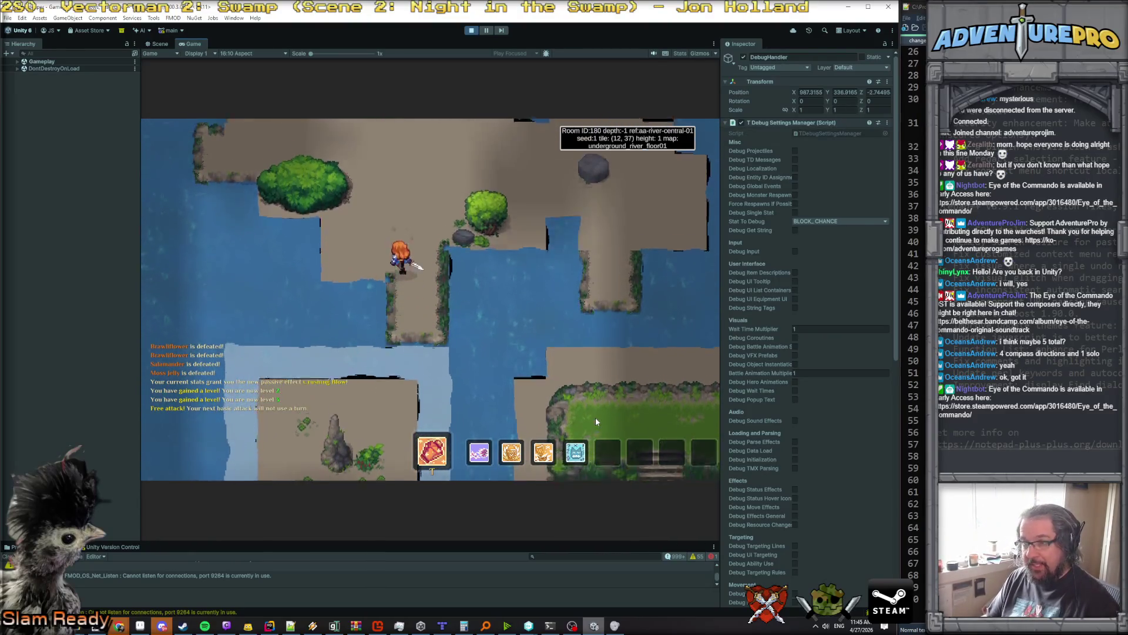
{"action": "key", "text": "Up"}
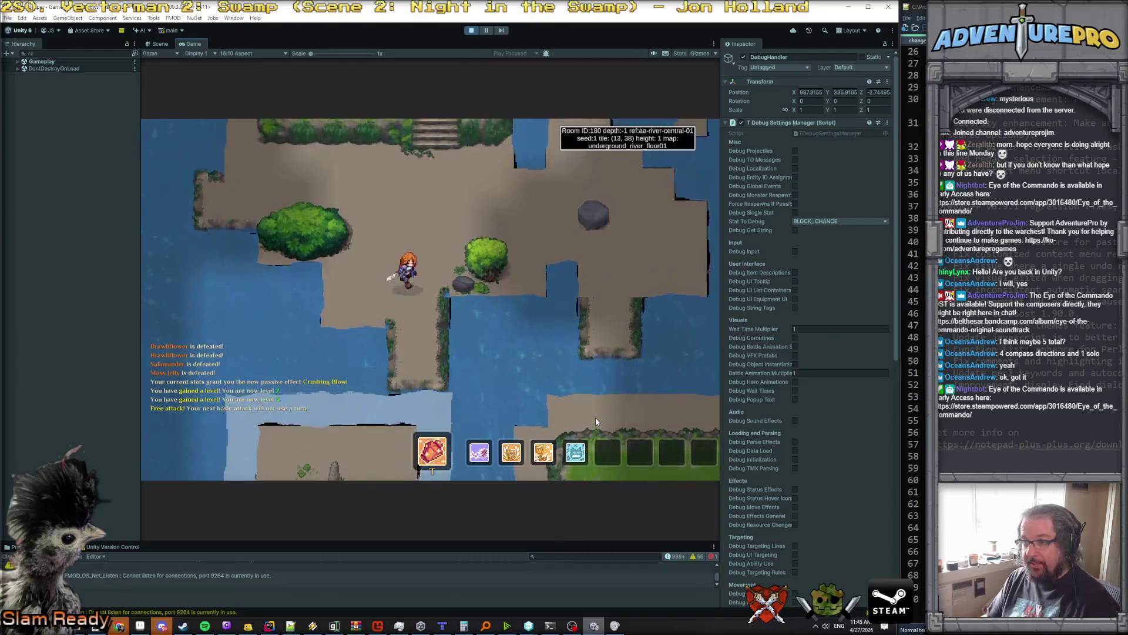
{"action": "key", "text": "Right"}
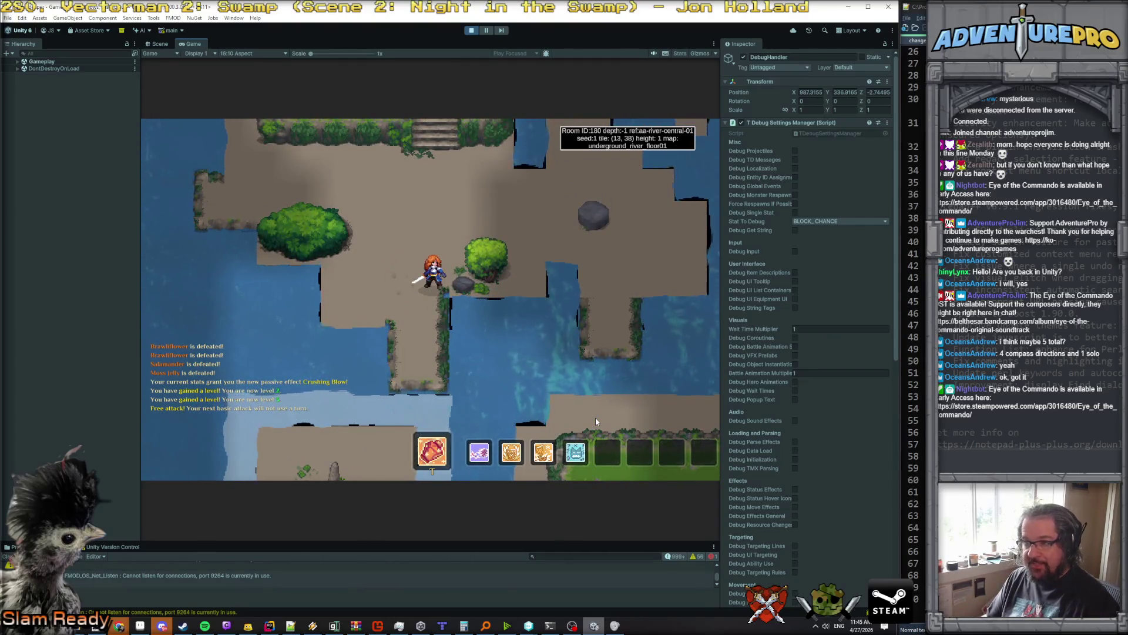
{"action": "key", "text": "Up"}
{"action": "key", "text": "Up"}
{"action": "key", "text": "Up"}
{"action": "key", "text": "Left"}
{"action": "key", "text": "Left"}
{"action": "key", "text": "Left"}
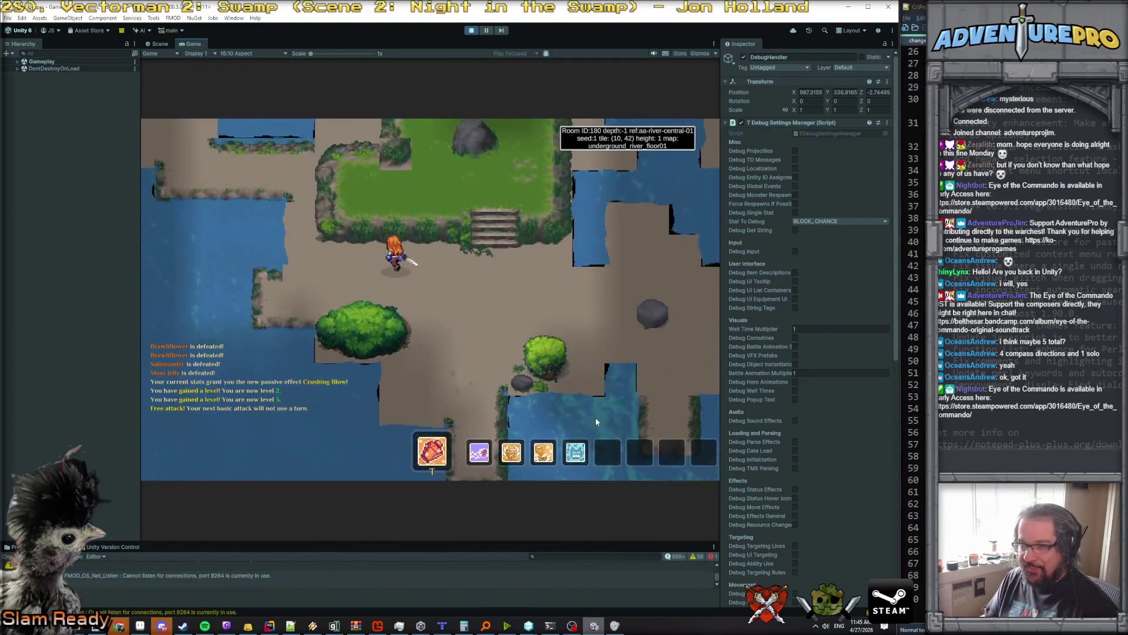
{"action": "key", "text": "Left"}
{"action": "key", "text": "Left"}
{"action": "key", "text": "Left"}
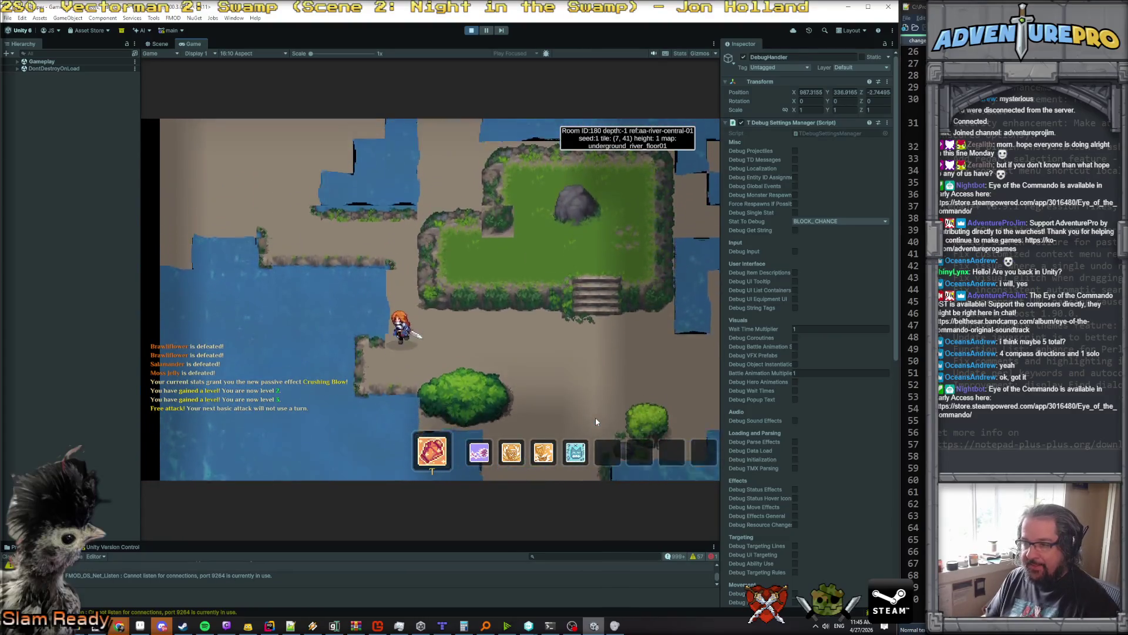
{"action": "key", "text": "Left"}
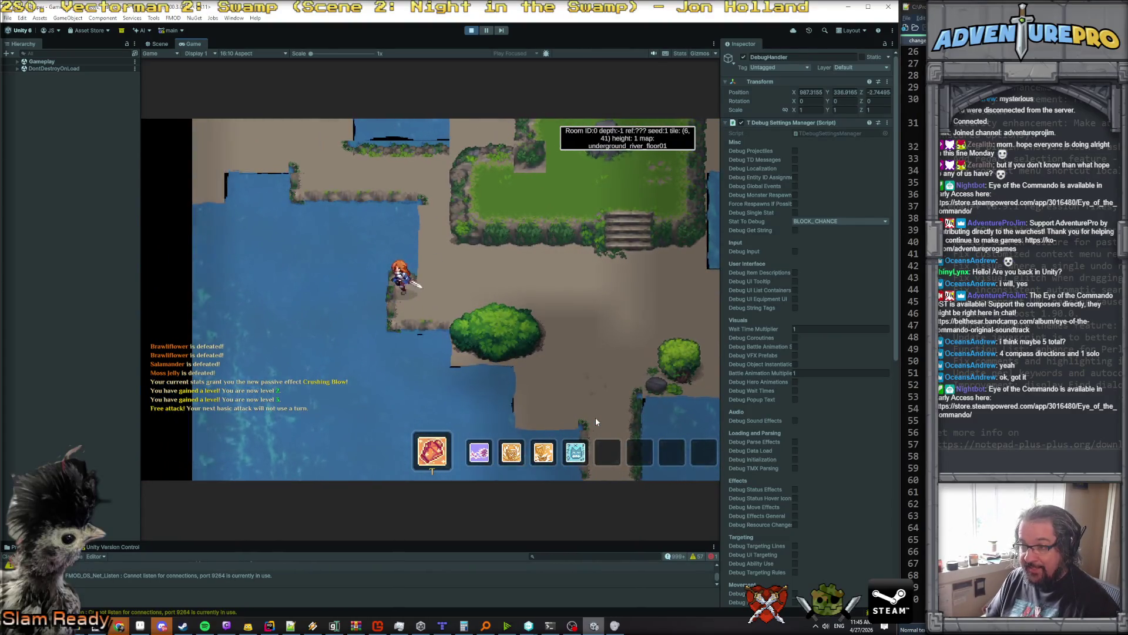
{"action": "key", "text": "Right"}
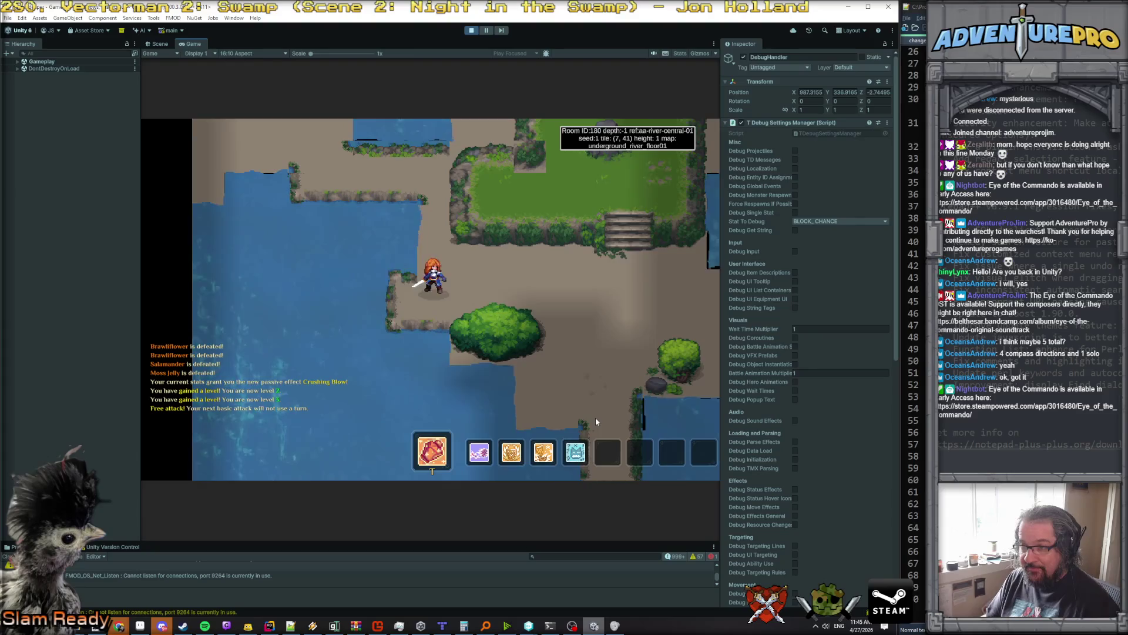
{"action": "key", "text": "Down"}
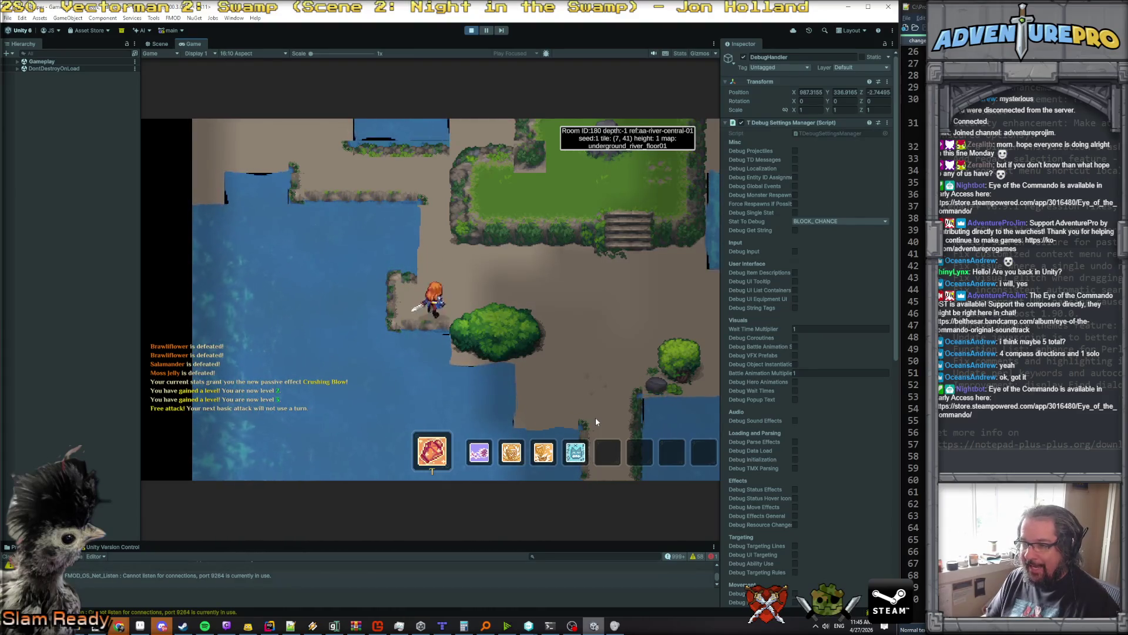
{"action": "key", "text": "Up"}
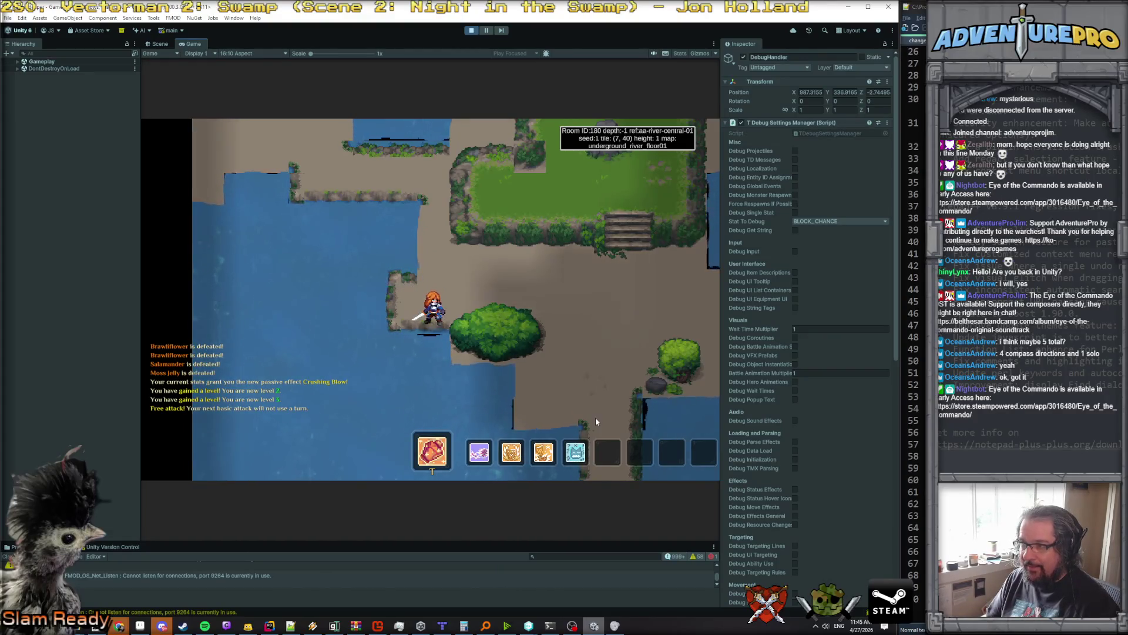
{"action": "key", "text": "Left"}
{"action": "key", "text": "Right"}
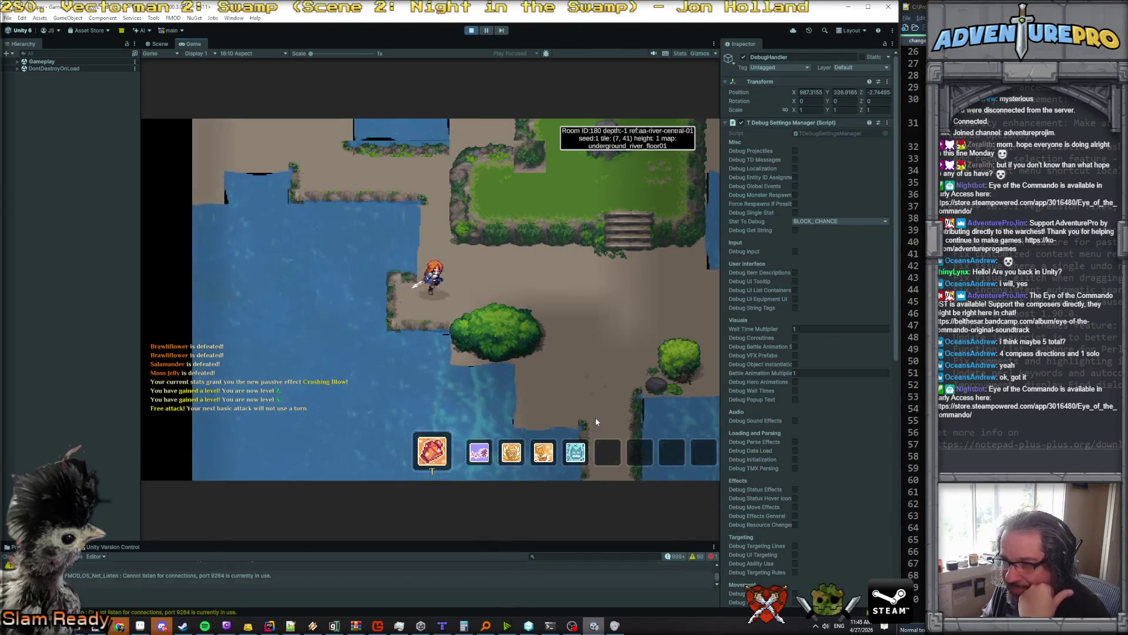
{"action": "key", "text": "Up"}
{"action": "key", "text": "Up"}
{"action": "key", "text": "Up"}
{"action": "key", "text": "Down"}
{"action": "key", "text": "Down"}
{"action": "key", "text": "Down"}
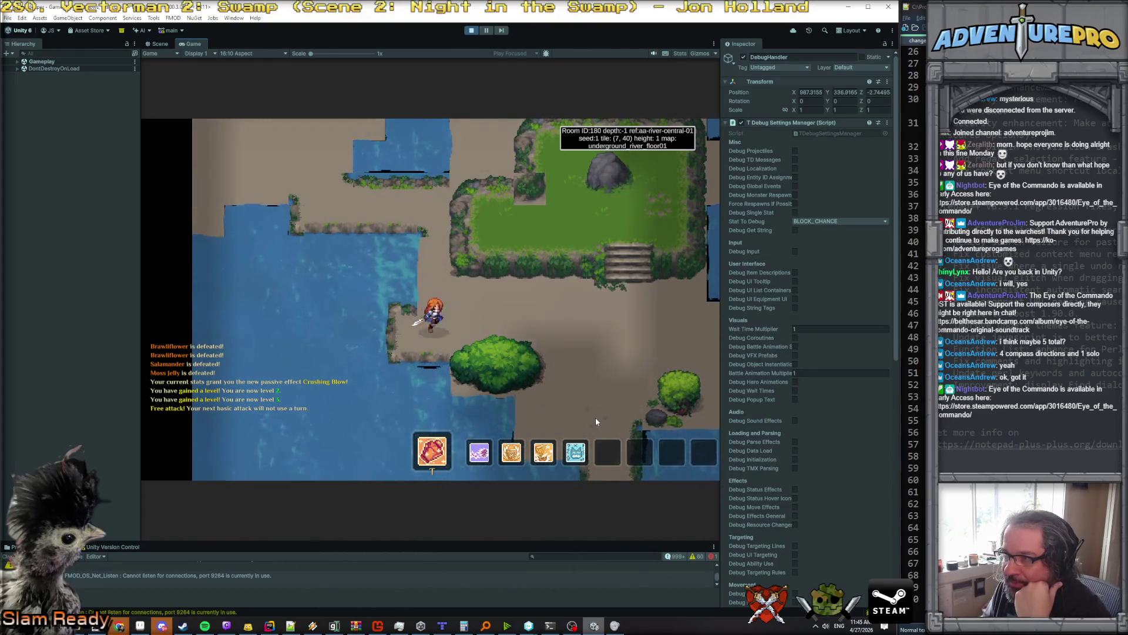
{"action": "key", "text": "Up"}
{"action": "key", "text": "Up"}
{"action": "key", "text": "Up"}
{"action": "key", "text": "Up"}
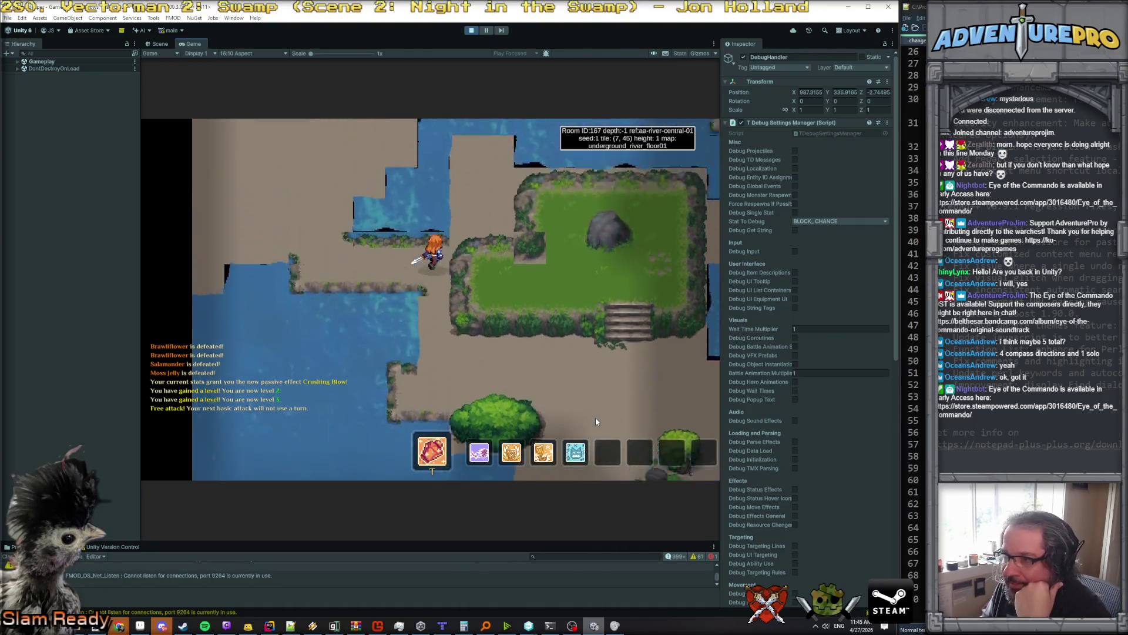
Step: Walk the hero through the narrow land strips between channels to tile (15, 55) in room 0
{"action": "key", "text": "Up"}
{"action": "key", "text": "Up"}
{"action": "key", "text": "Up"}
{"action": "key", "text": "Right"}
{"action": "key", "text": "Right"}
{"action": "key", "text": "Right"}
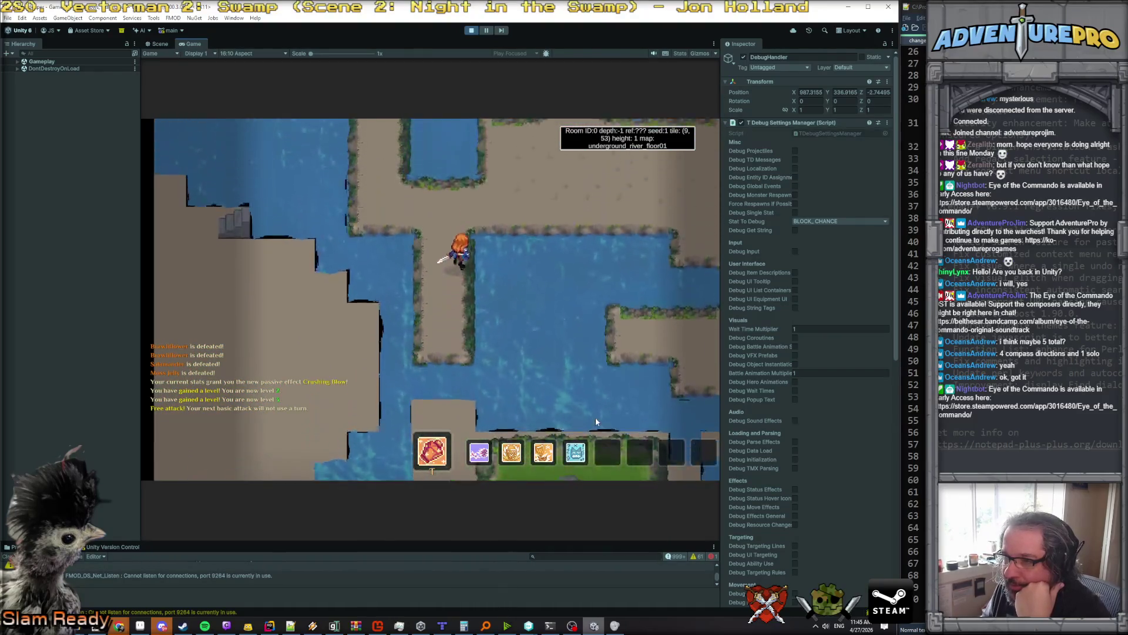
{"action": "key", "text": "Right"}
{"action": "key", "text": "Right"}
{"action": "key", "text": "Right"}
{"action": "key", "text": "Up"}
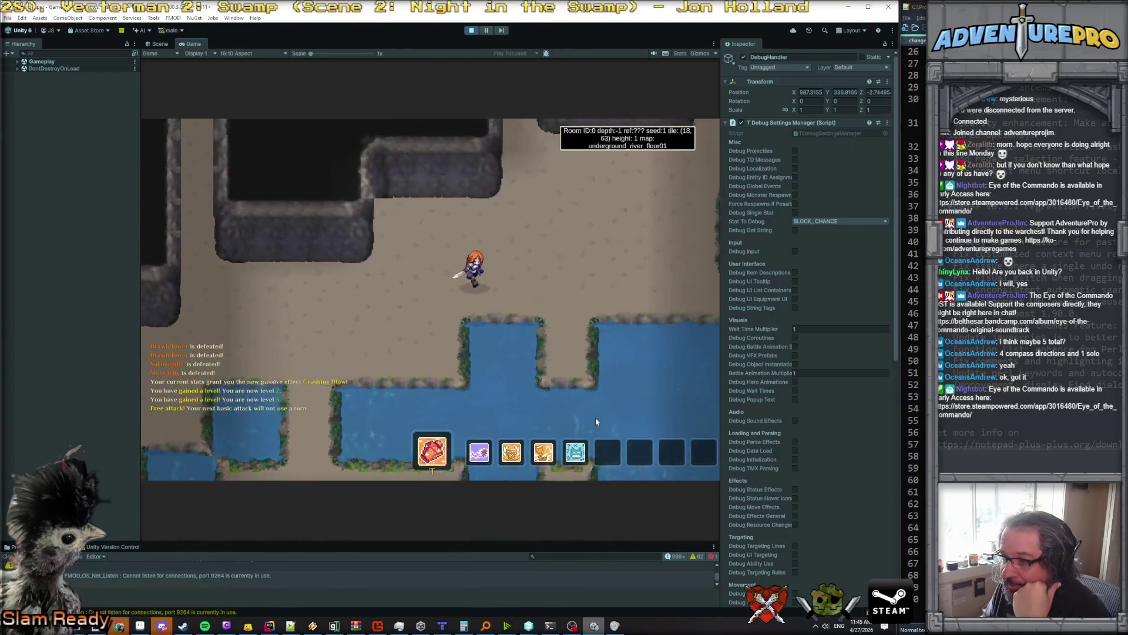
{"action": "key", "text": "Left"}
{"action": "key", "text": "Left"}
{"action": "key", "text": "Left"}
{"action": "key", "text": "Up"}
{"action": "key", "text": "Up"}
{"action": "key", "text": "Up"}
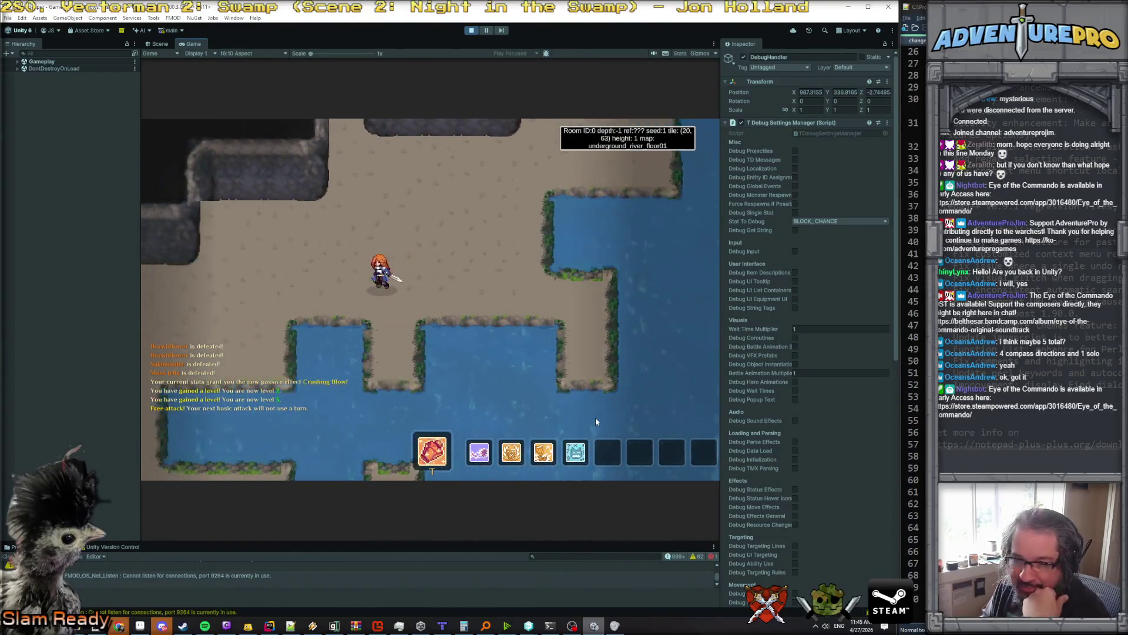
{"action": "key", "text": "Down"}
{"action": "key", "text": "Down"}
{"action": "key", "text": "Down"}
{"action": "key", "text": "Right"}
{"action": "key", "text": "Right"}
{"action": "key", "text": "Right"}
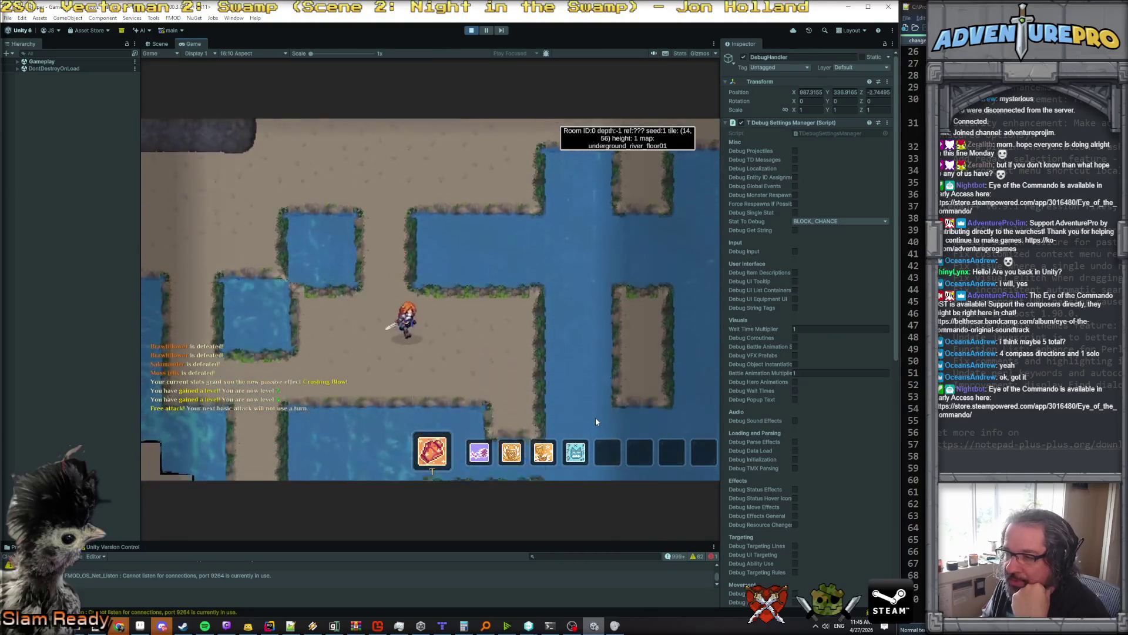
{"action": "key", "text": "Down"}
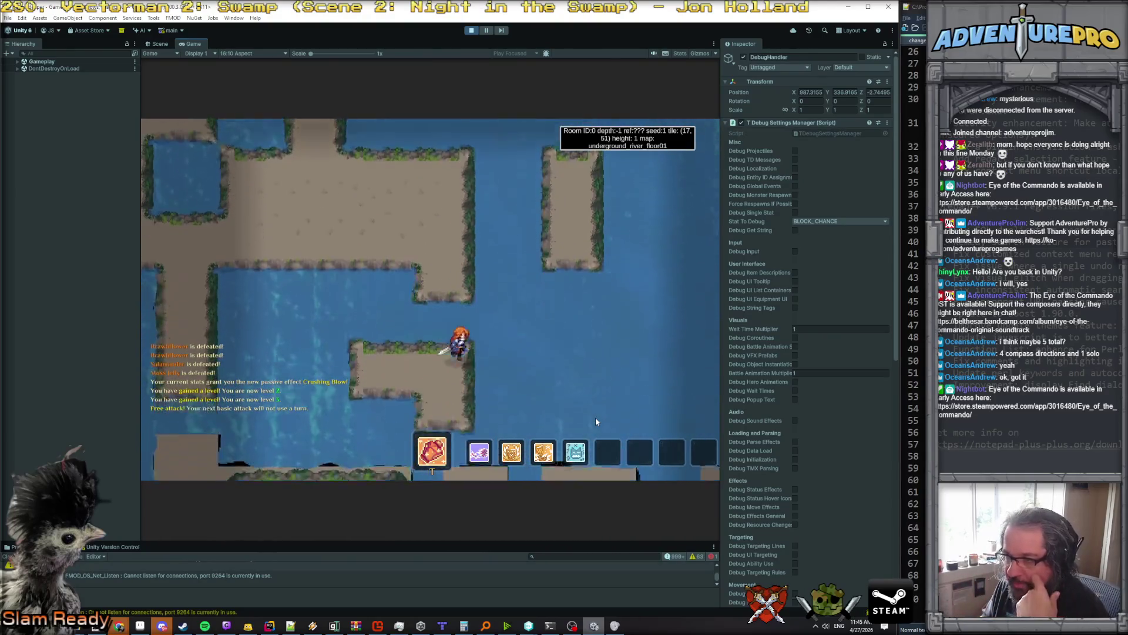
{"action": "key", "text": "Up"}
{"action": "key", "text": "Down"}
{"action": "key", "text": "Left"}
{"action": "key", "text": "Left"}
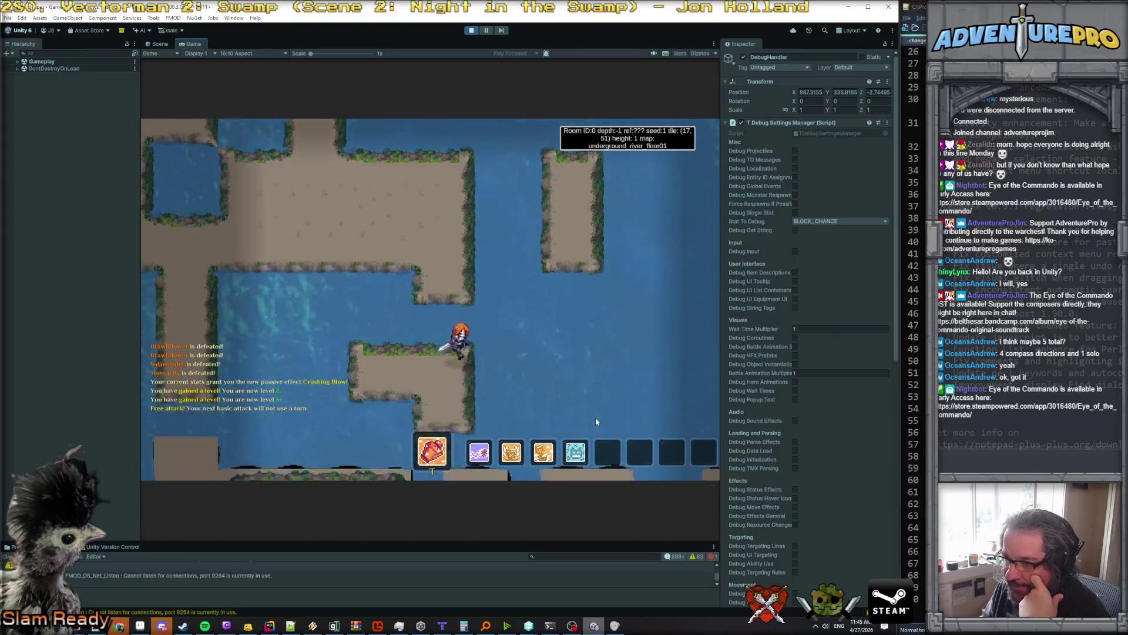
{"action": "key", "text": "Left"}
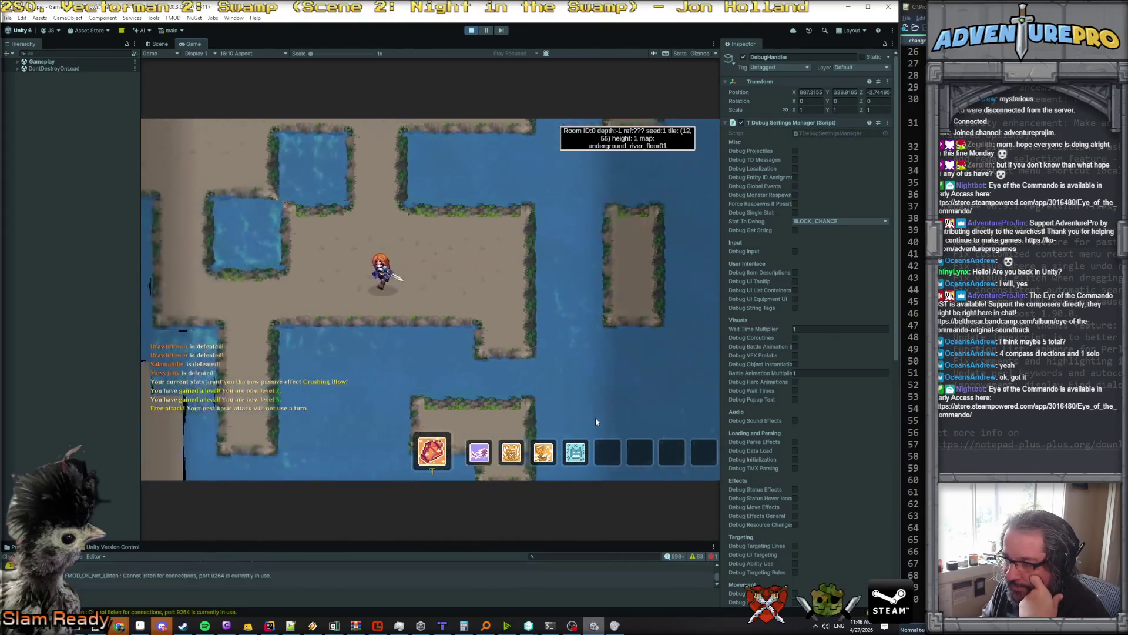
{"action": "key", "text": "Right"}
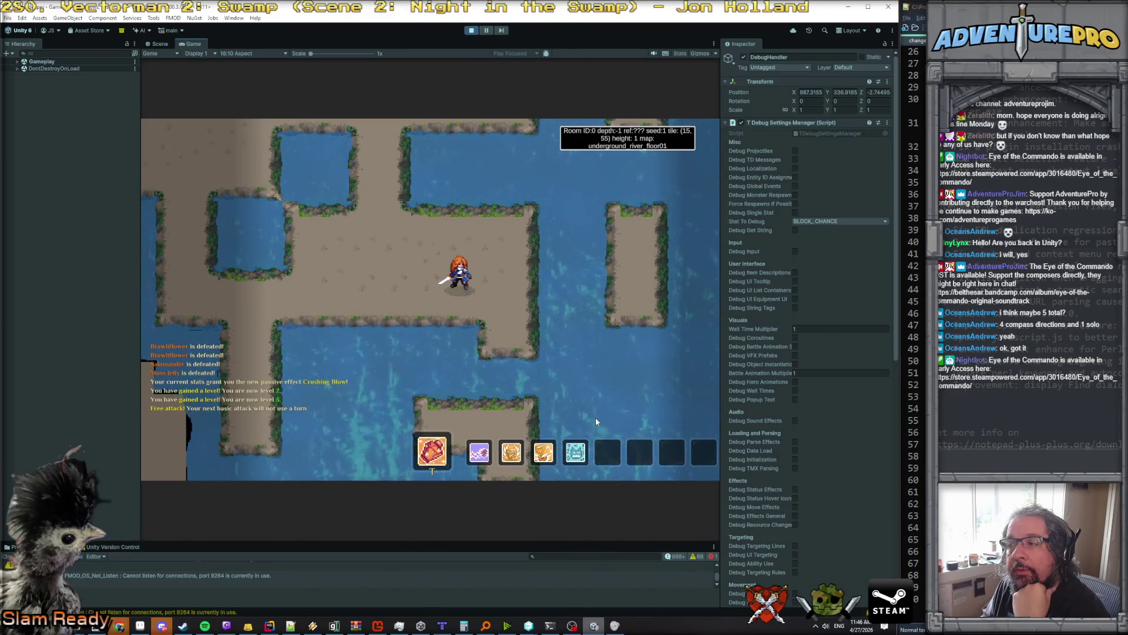
{"action": "key", "text": "Right"}
{"action": "key", "text": "Down"}
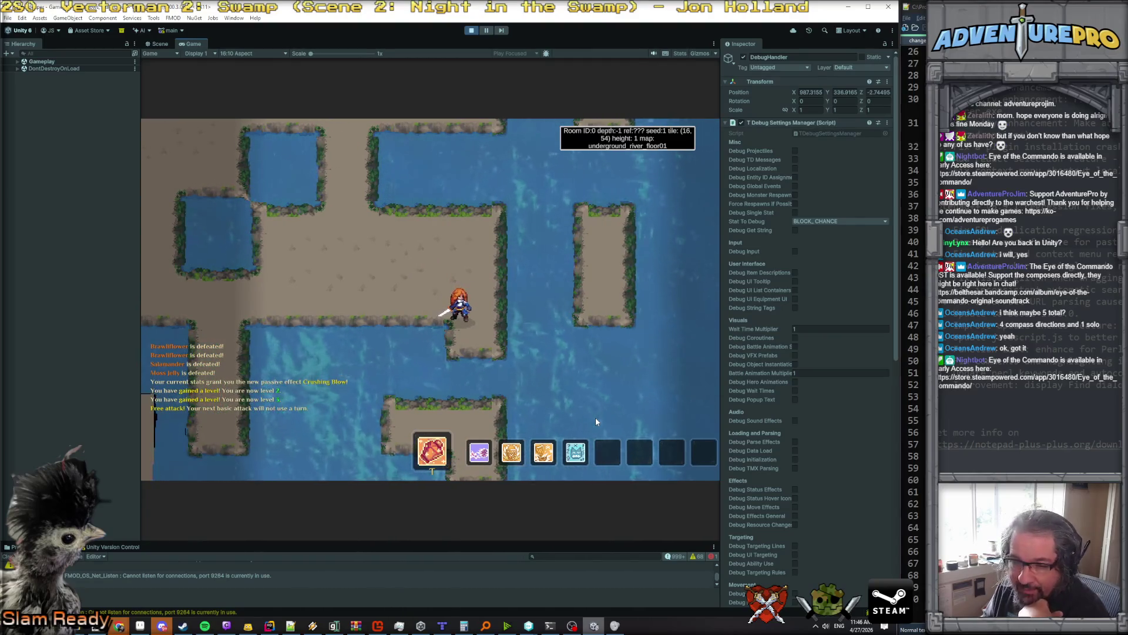
{"action": "key", "text": "Left"}
{"action": "key", "text": "Right"}
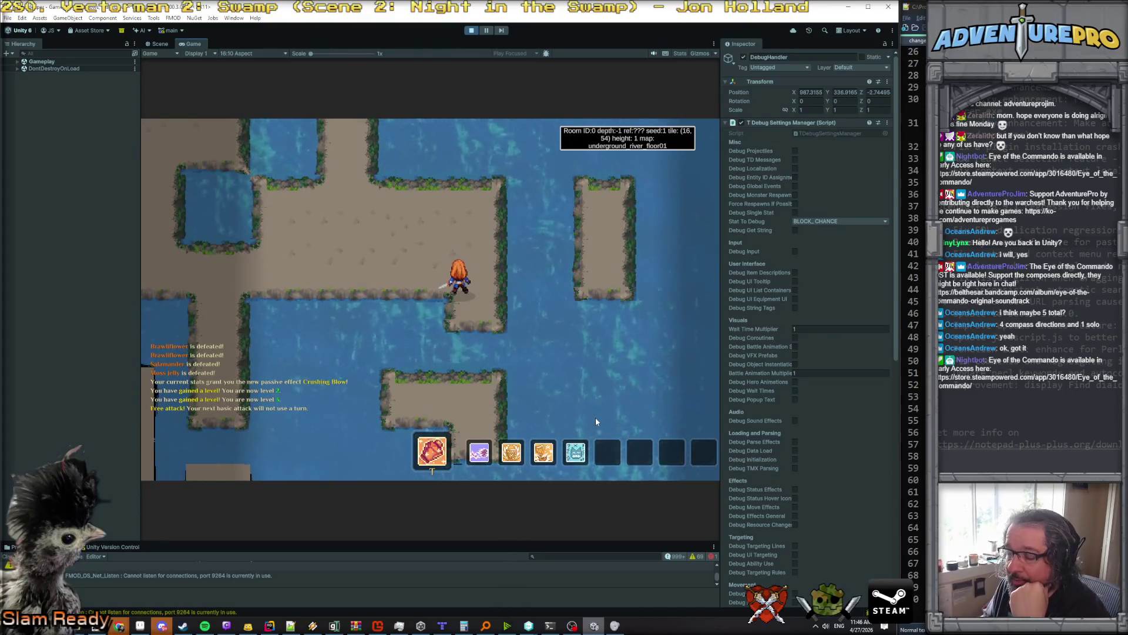
{"action": "key", "text": "Right"}
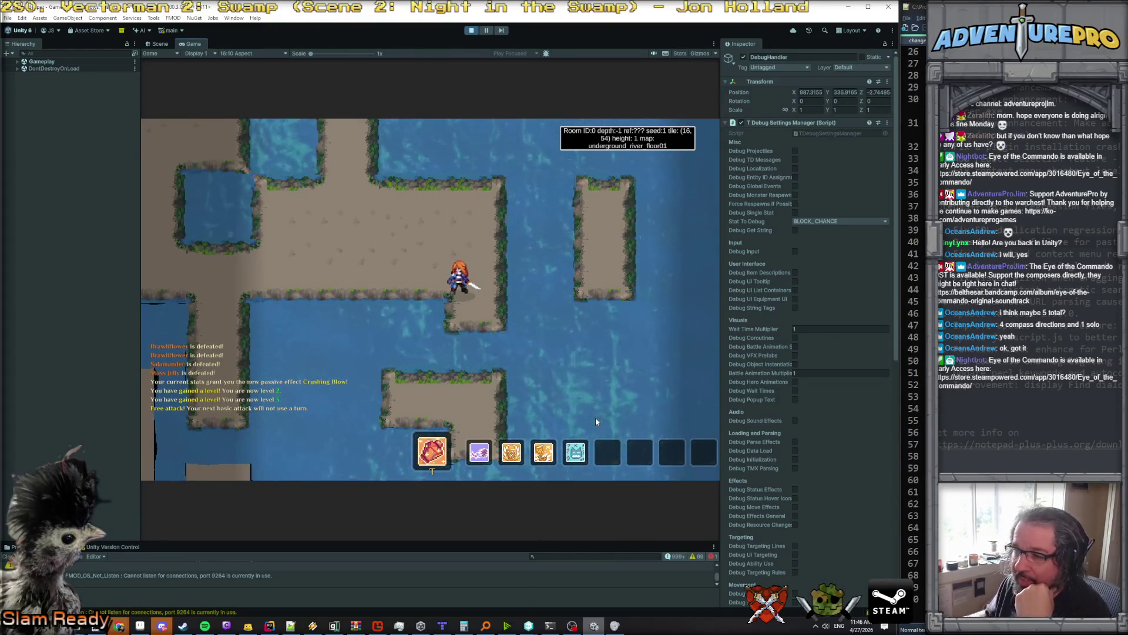
{"action": "key", "text": "Left"}
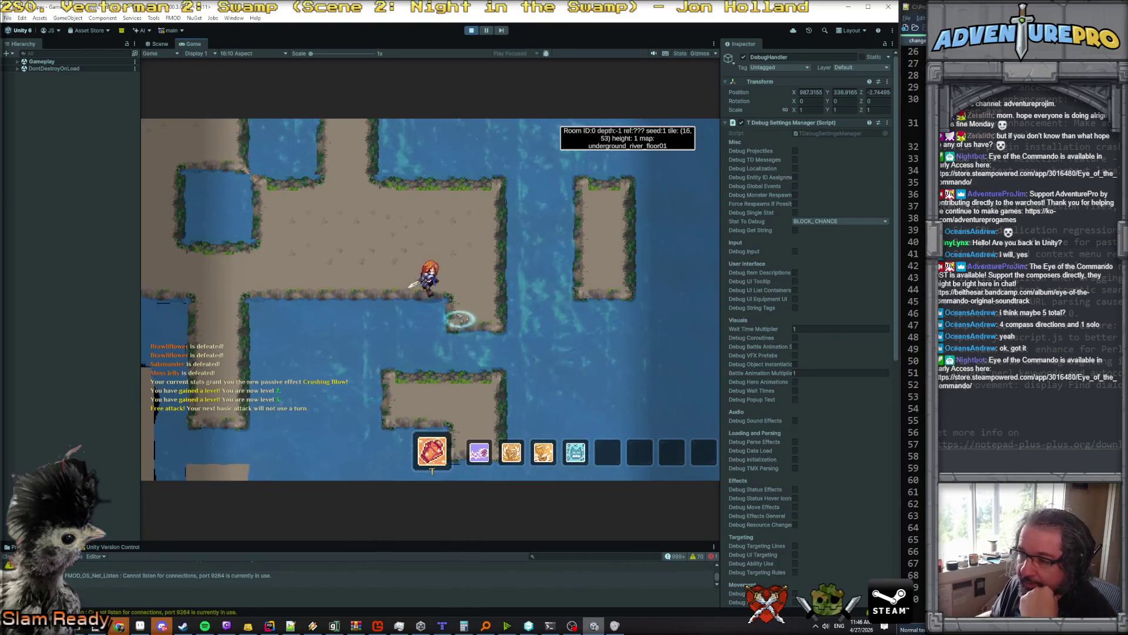
{"action": "left_click", "coordinate": [460, 312]}
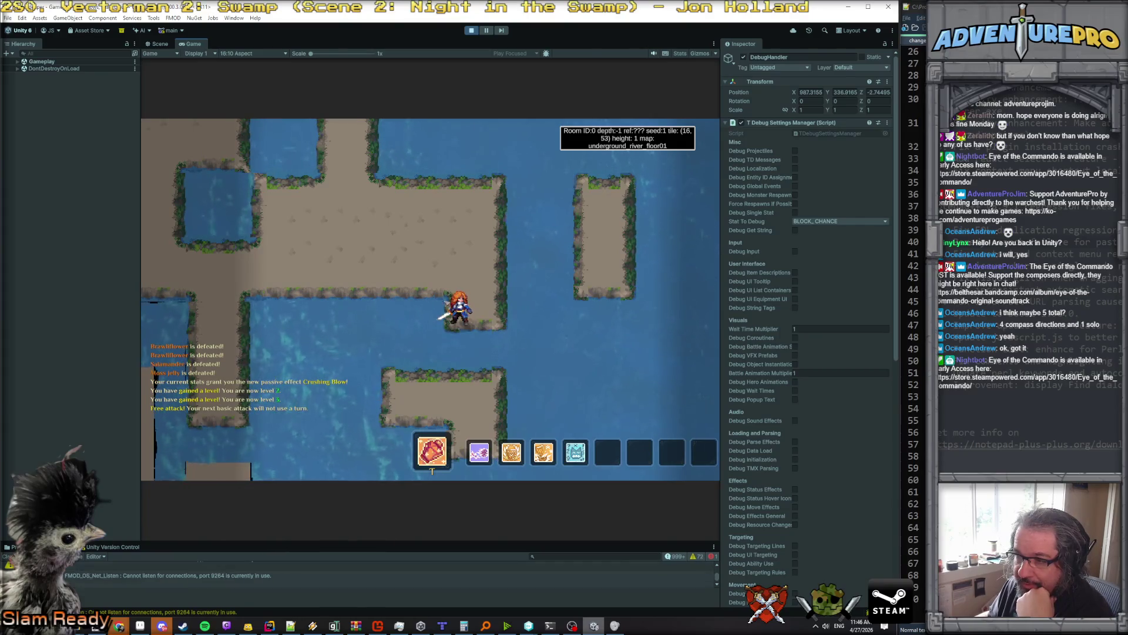
{"action": "key", "text": "Right"}
{"action": "key", "text": "Up"}
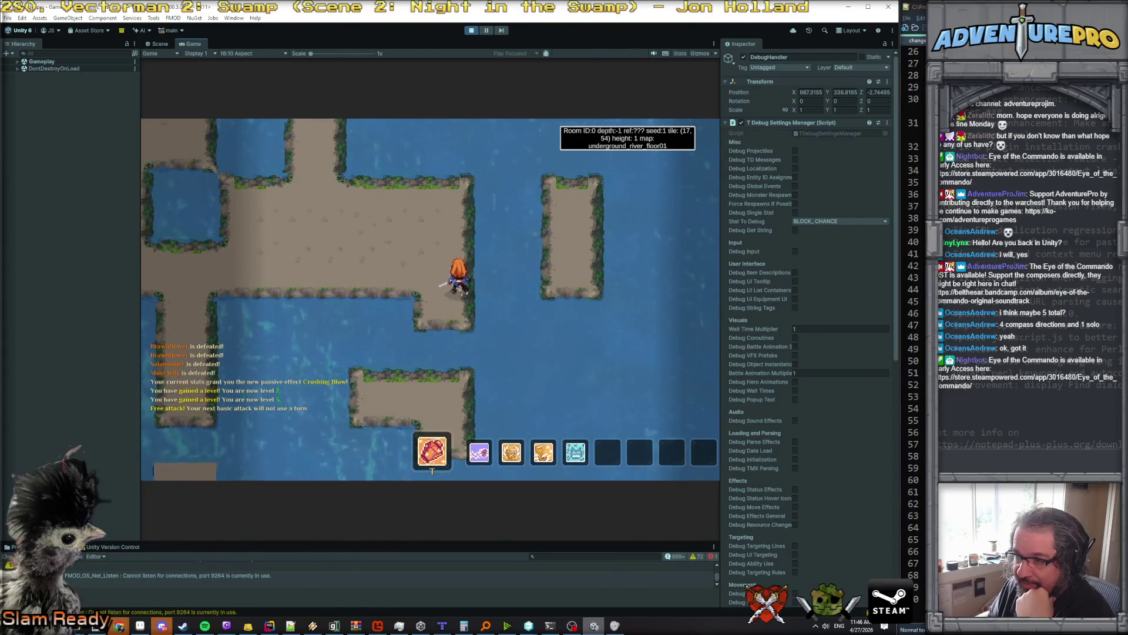
{"action": "key", "text": "Down"}
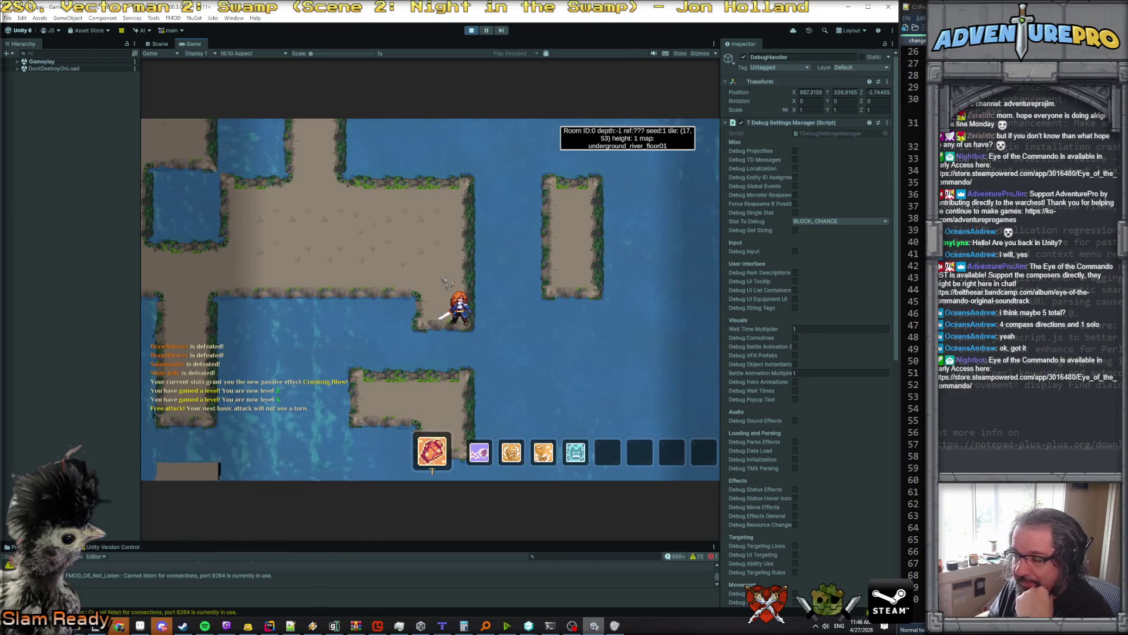
{"action": "key", "text": "Up"}
{"action": "key", "text": "Up"}
{"action": "key", "text": "Up"}
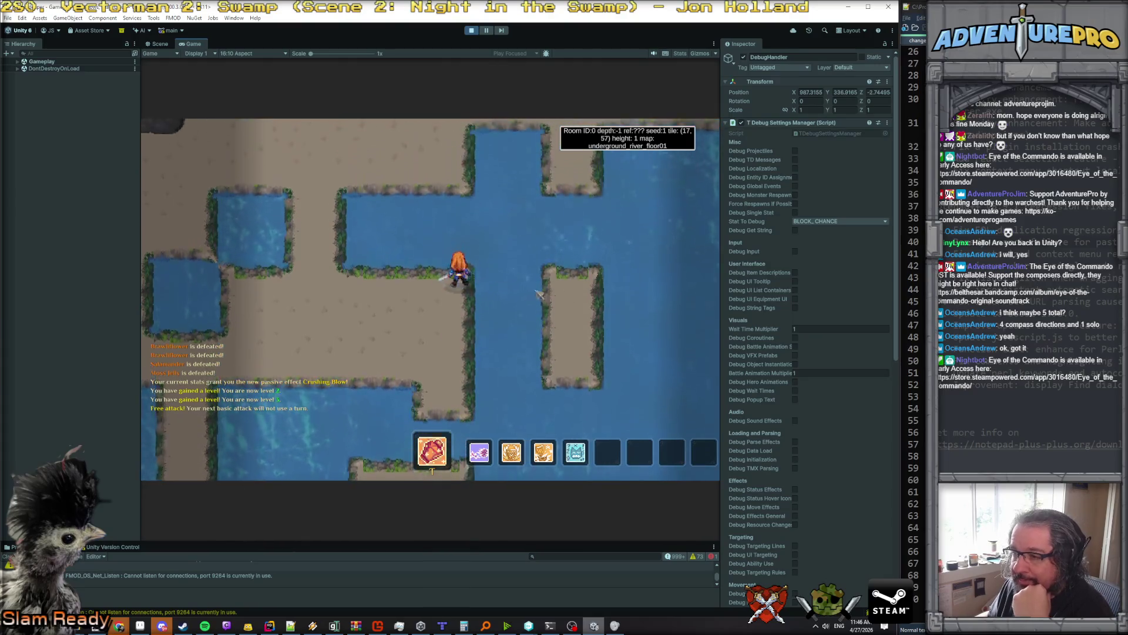
{"action": "key", "text": "Down"}
{"action": "key", "text": "Down"}
{"action": "key", "text": "Down"}
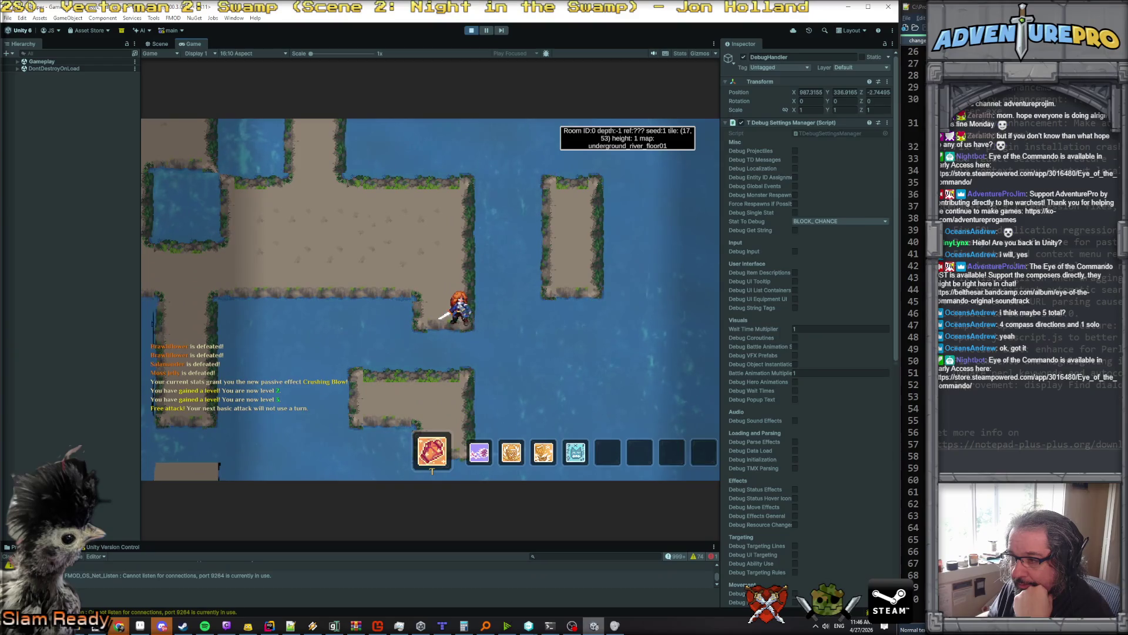
{"action": "key", "text": "Up"}
{"action": "key", "text": "Up"}
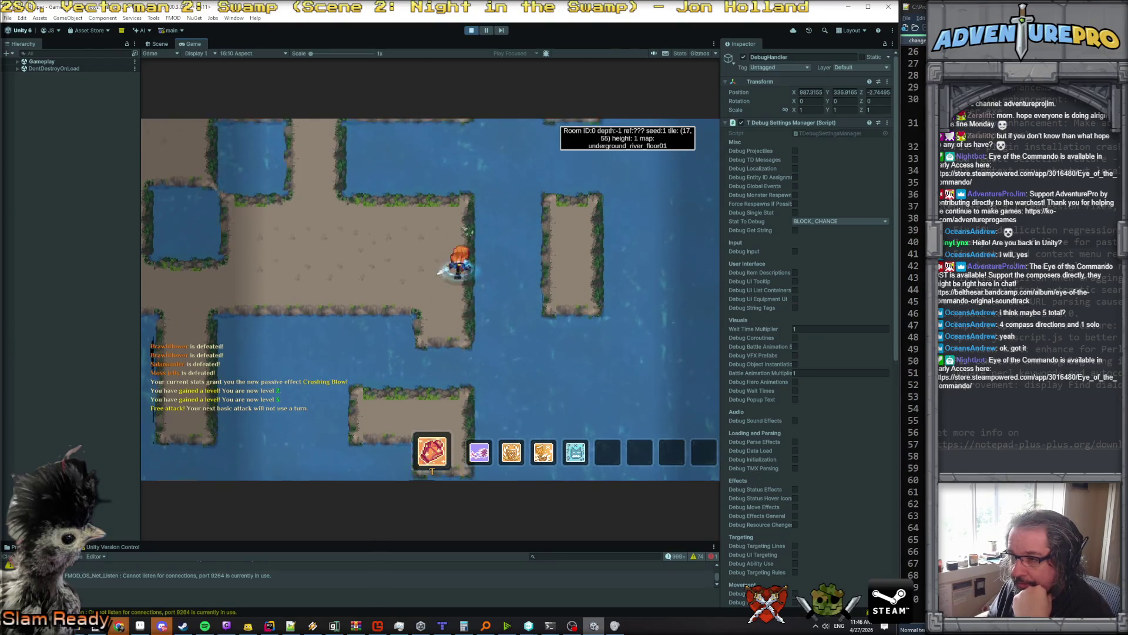
{"action": "key", "text": "Up"}
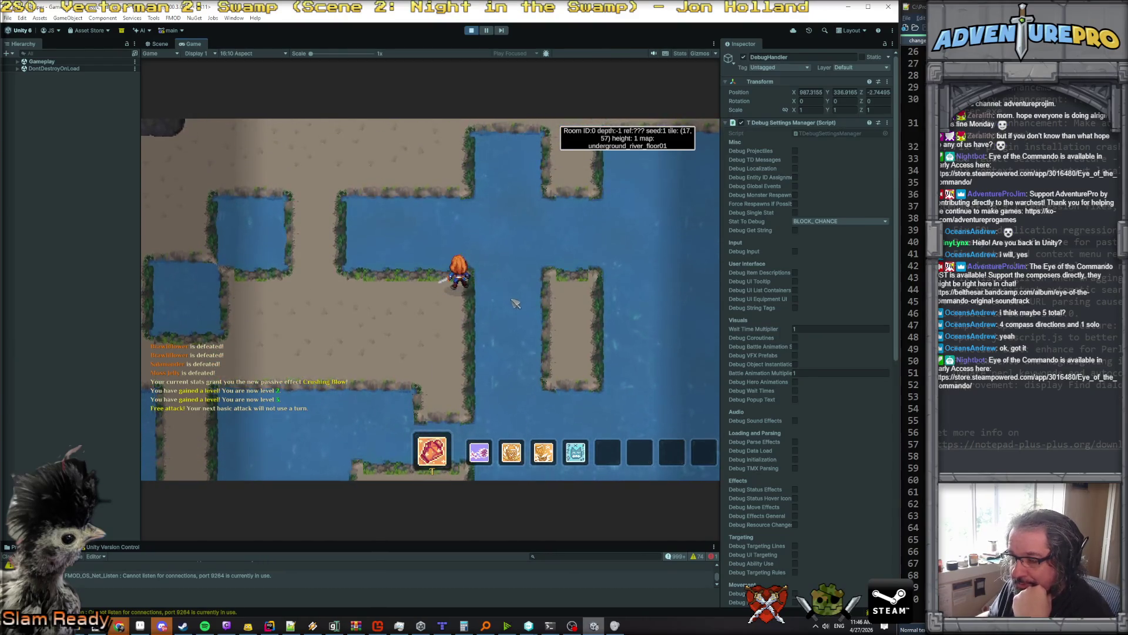
{"action": "left_click", "coordinate": [464, 385]}
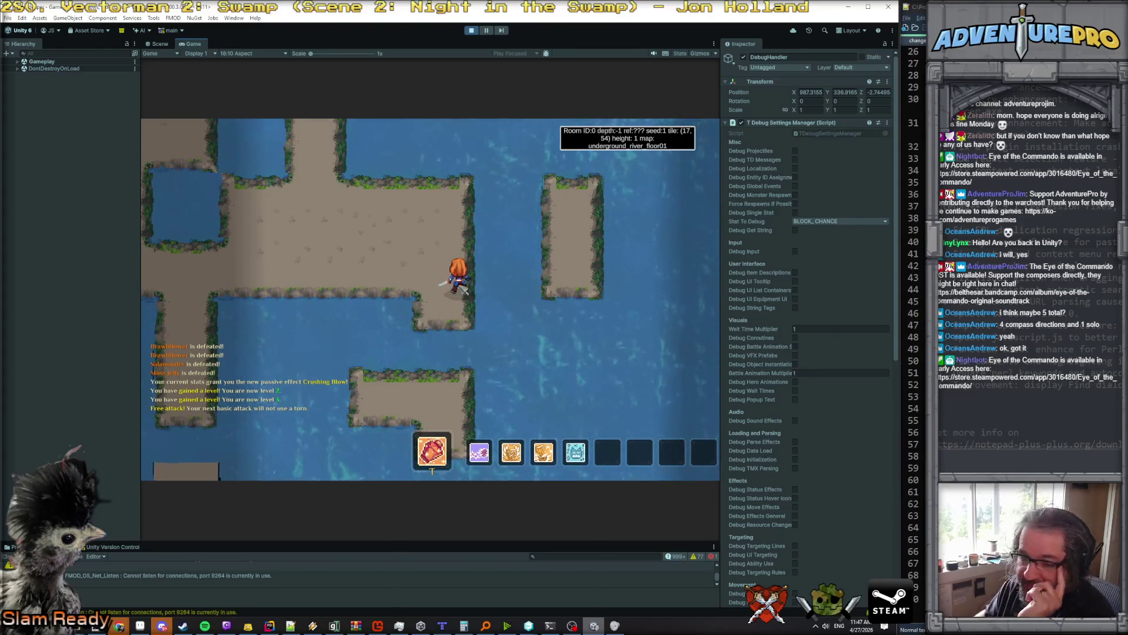
Step: Walk the hero left along the ledge, back eight tiles right, and onto the lower platform
{"action": "key", "text": "Left"}
{"action": "key", "text": "Left"}
{"action": "key", "text": "Left"}
{"action": "key", "text": "Up"}
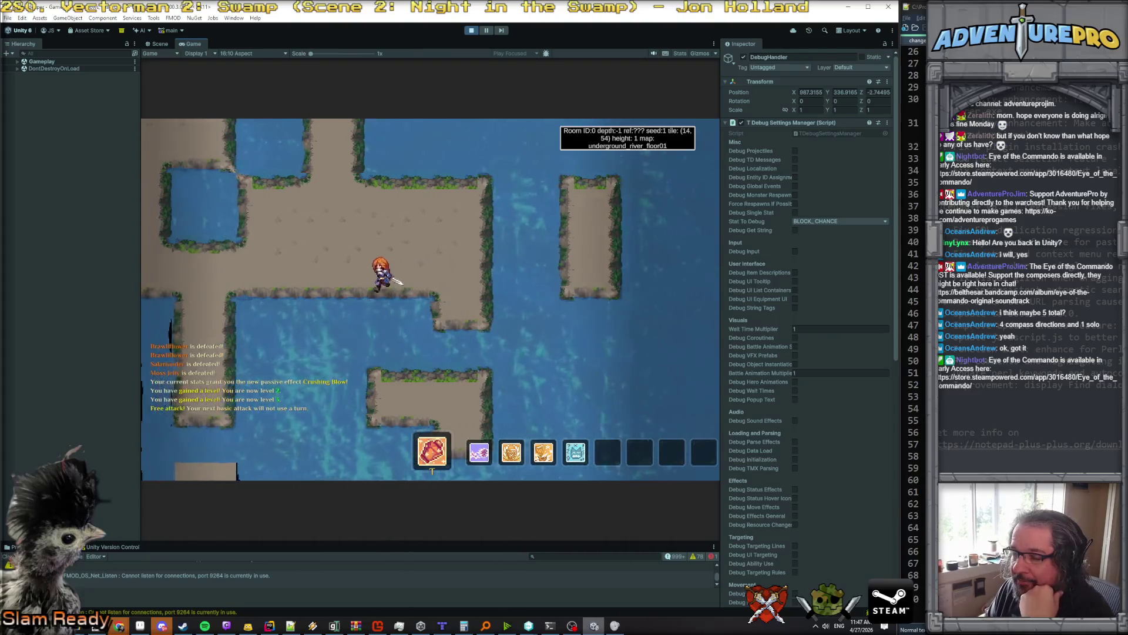
{"action": "key", "text": "Left"}
{"action": "key", "text": "Left"}
{"action": "key", "text": "Left"}
{"action": "key", "text": "Up"}
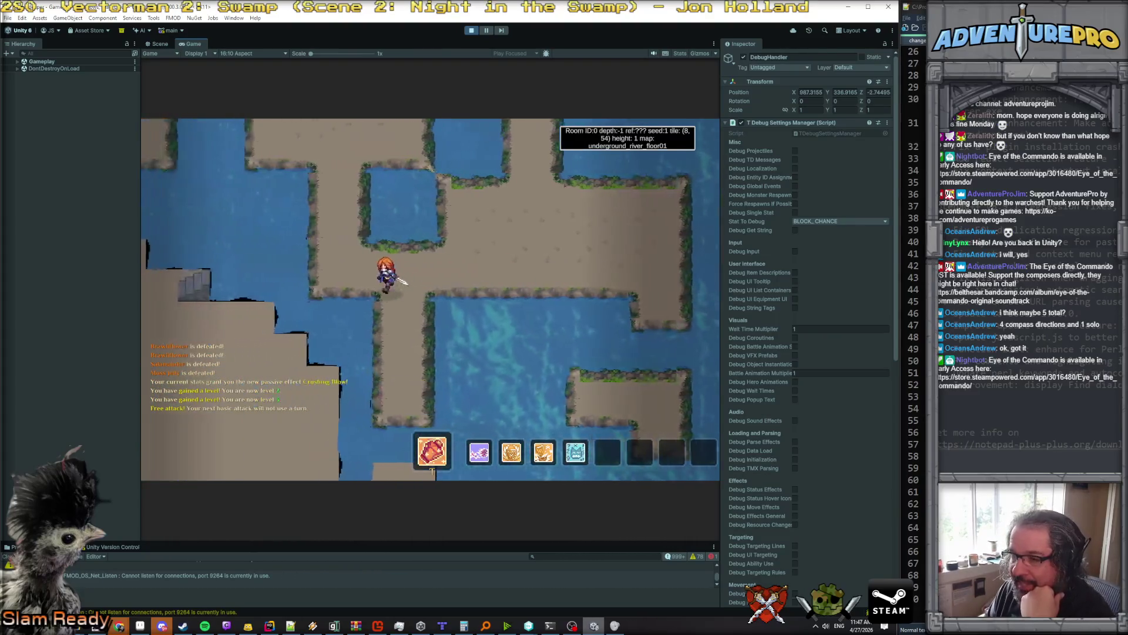
{"action": "key", "text": "Right"}
{"action": "key", "text": "Right"}
{"action": "key", "text": "Right"}
{"action": "key", "text": "Down"}
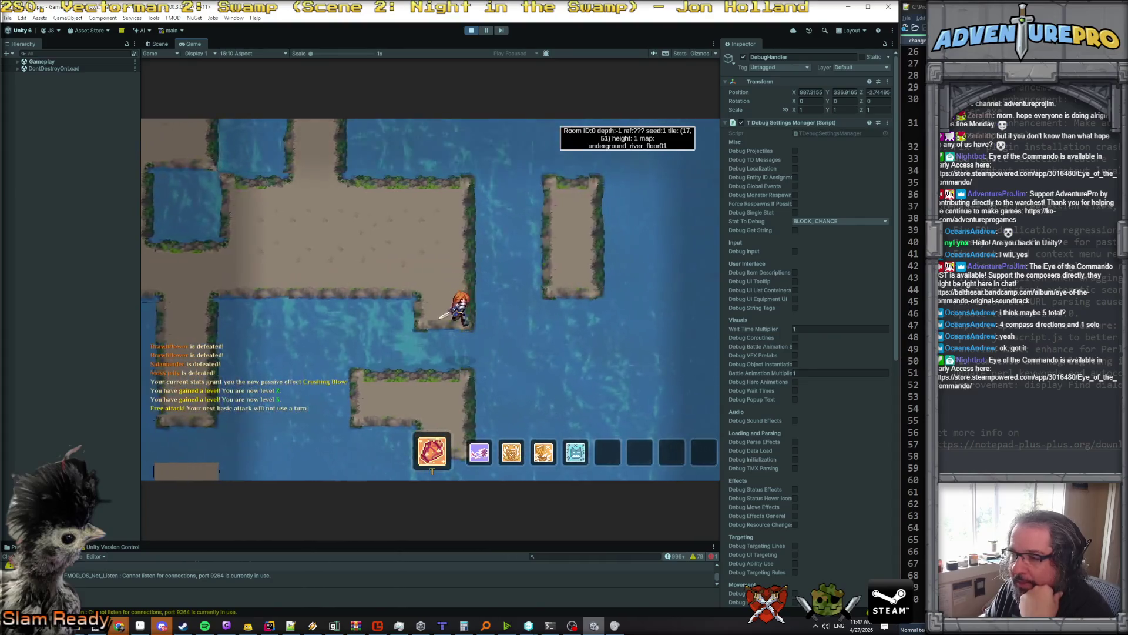
{"action": "key", "text": "Up"}
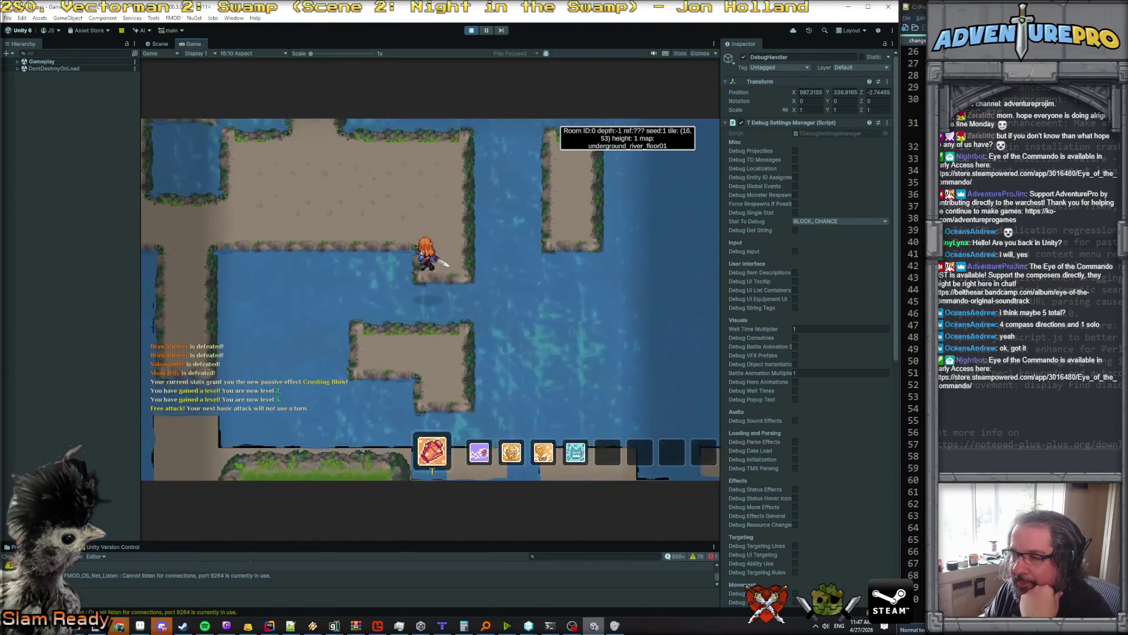
{"action": "key", "text": "Down"}
{"action": "key", "text": "Down"}
{"action": "key", "text": "Down"}
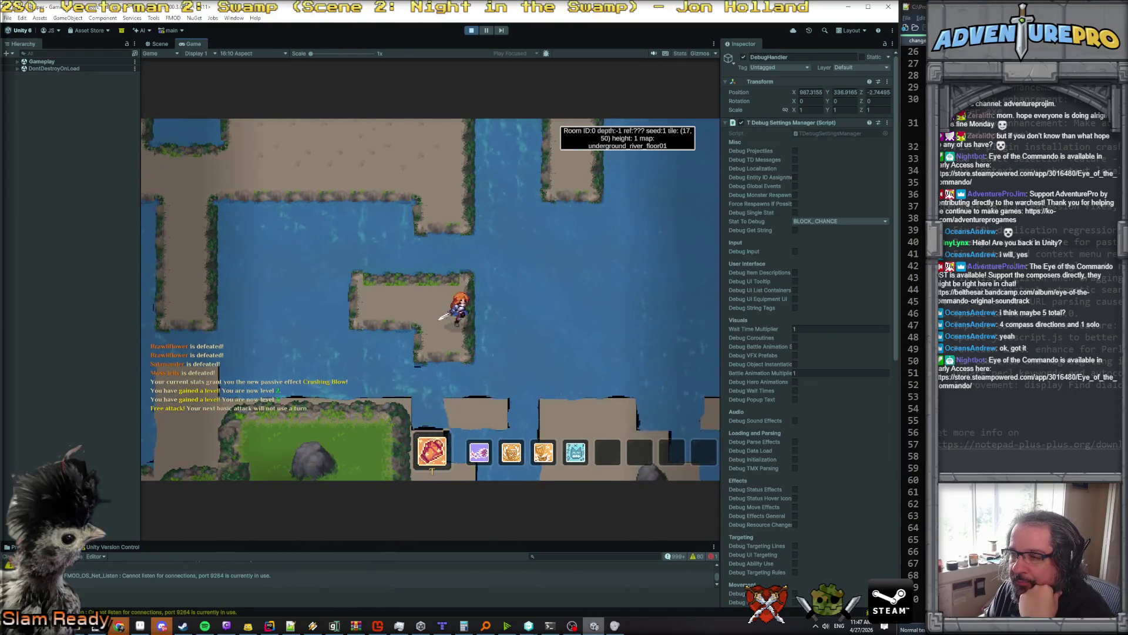
Step: Walk the hero into the next room and up to the small platform at tile (17, 49), then open the debug console
{"action": "key", "text": "Right"}
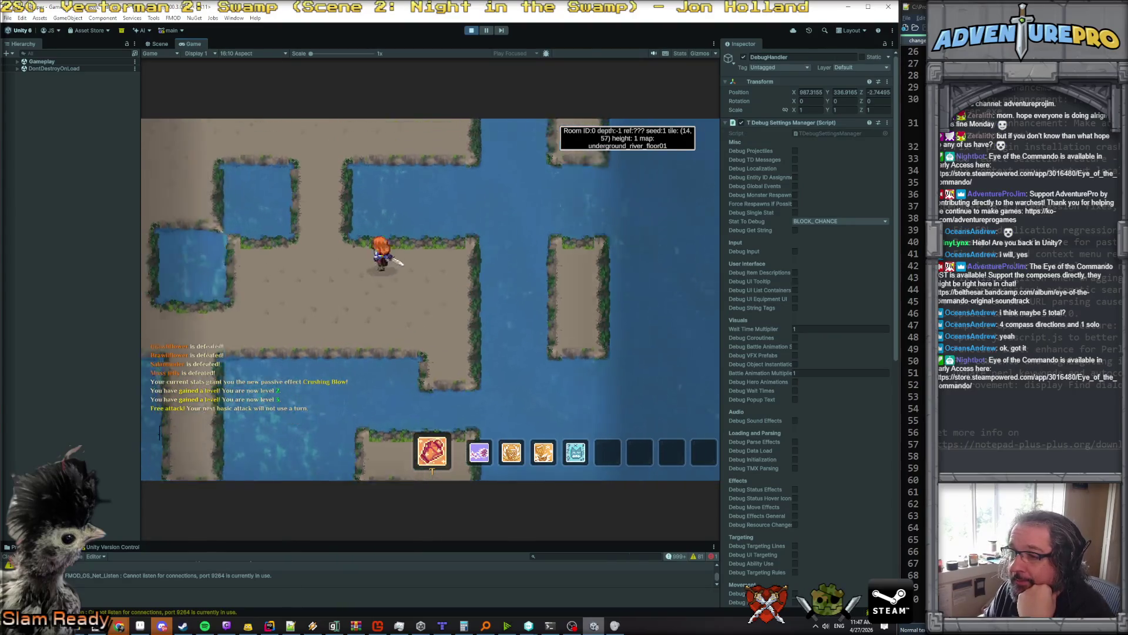
{"action": "key", "text": "Down"}
{"action": "key", "text": "Down"}
{"action": "key", "text": "Down"}
{"action": "key", "text": "Right"}
{"action": "key", "text": "Right"}
{"action": "key", "text": "Right"}
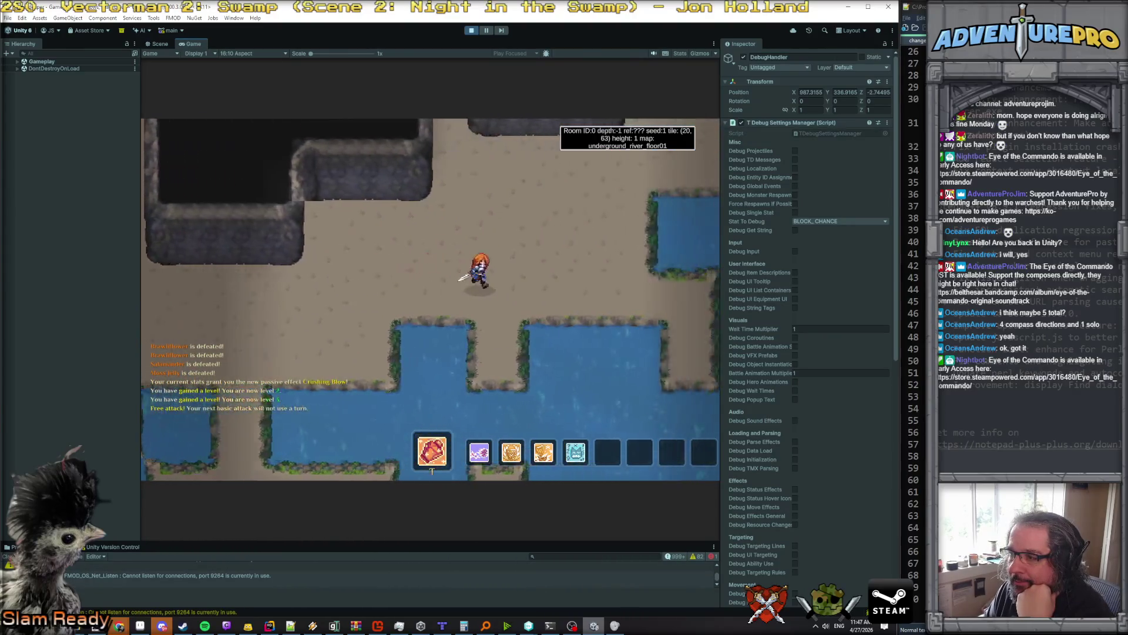
{"action": "key", "text": "Right"}
{"action": "key", "text": "Right"}
{"action": "key", "text": "Right"}
{"action": "key", "text": "Left"}
{"action": "key", "text": "Left"}
{"action": "key", "text": "Left"}
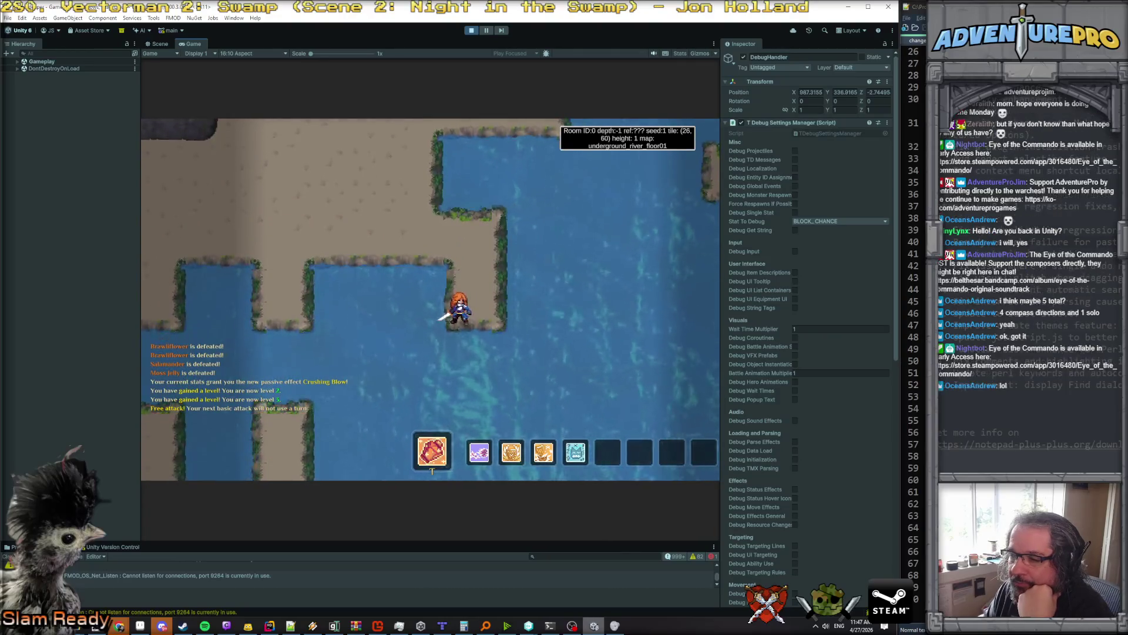
{"action": "key", "text": "Left"}
{"action": "key", "text": "Left"}
{"action": "key", "text": "Up"}
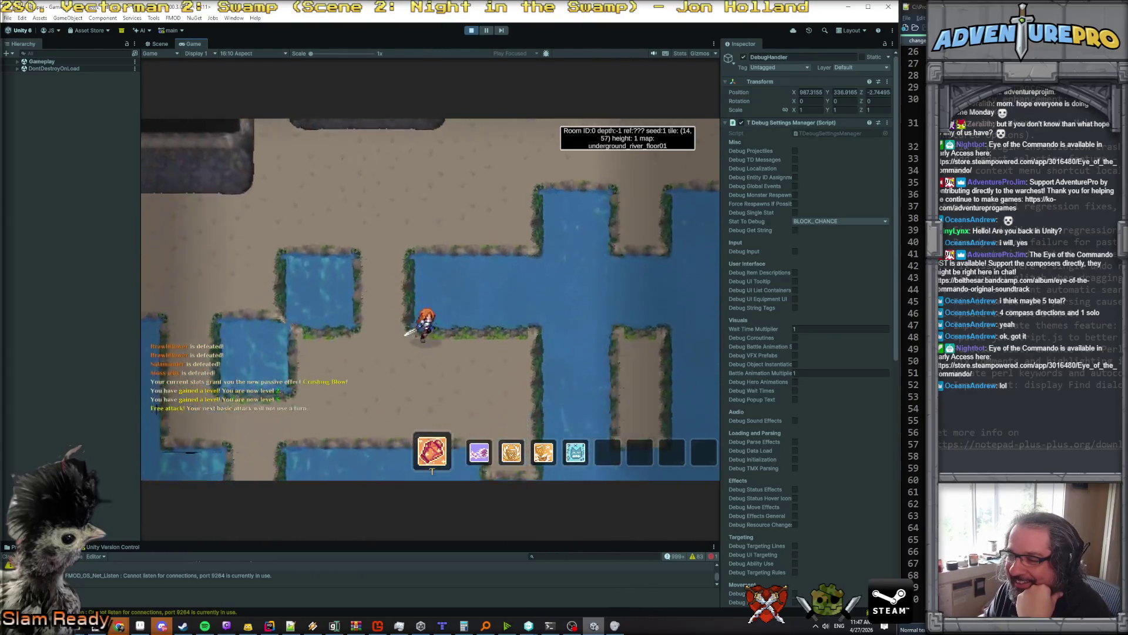
{"action": "key", "text": "Right"}
{"action": "key", "text": "Right"}
{"action": "key", "text": "Right"}
{"action": "key", "text": "Up"}
{"action": "key", "text": "Up"}
{"action": "key", "text": "Up"}
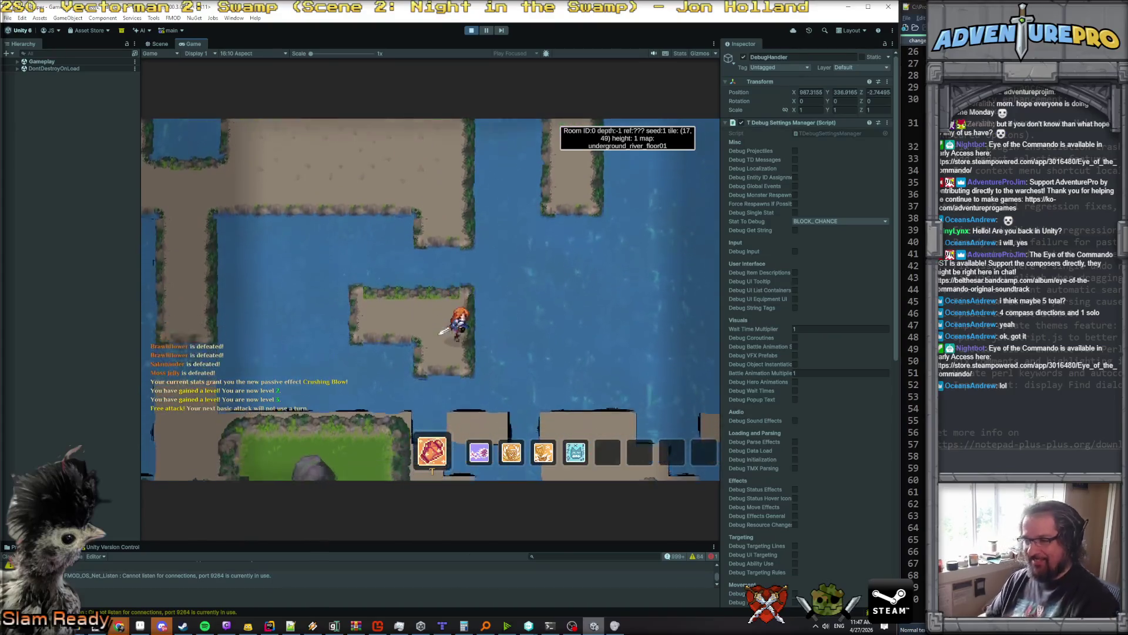
{"action": "key", "text": "grave"}
Step: Enable noclip from the debug console and walk the hero through walls into a new room
{"action": "type", "text": "r"}
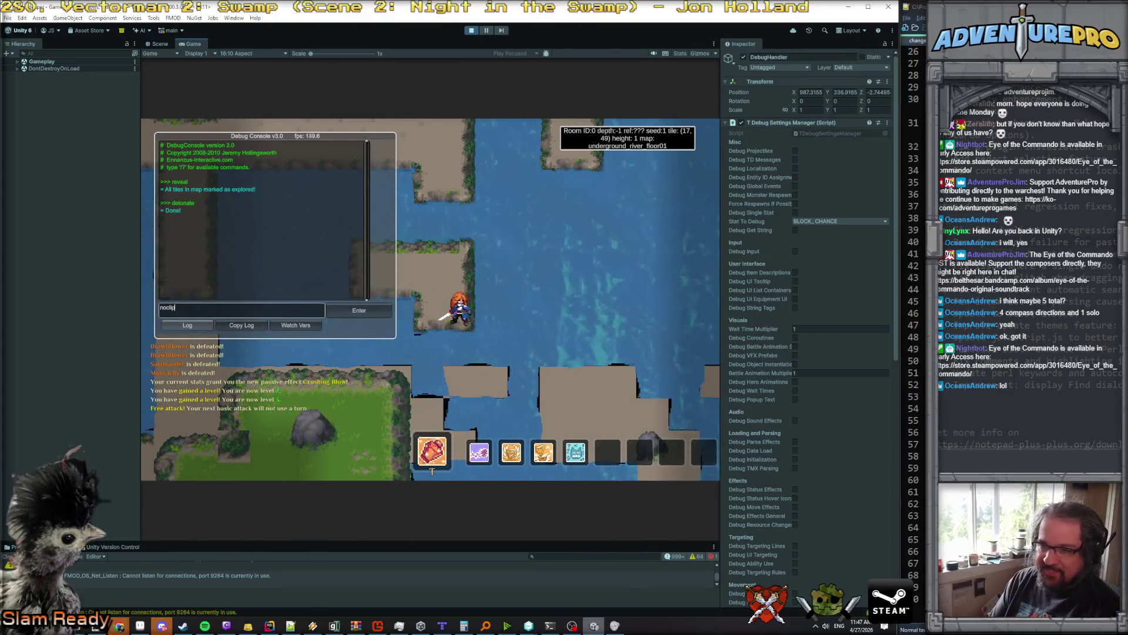
{"action": "key", "text": "Return"}
{"action": "key", "text": "grave"}
{"action": "key", "text": "Right"}
{"action": "key", "text": "Right"}
{"action": "key", "text": "Right"}
{"action": "key", "text": "Up"}
{"action": "key", "text": "Up"}
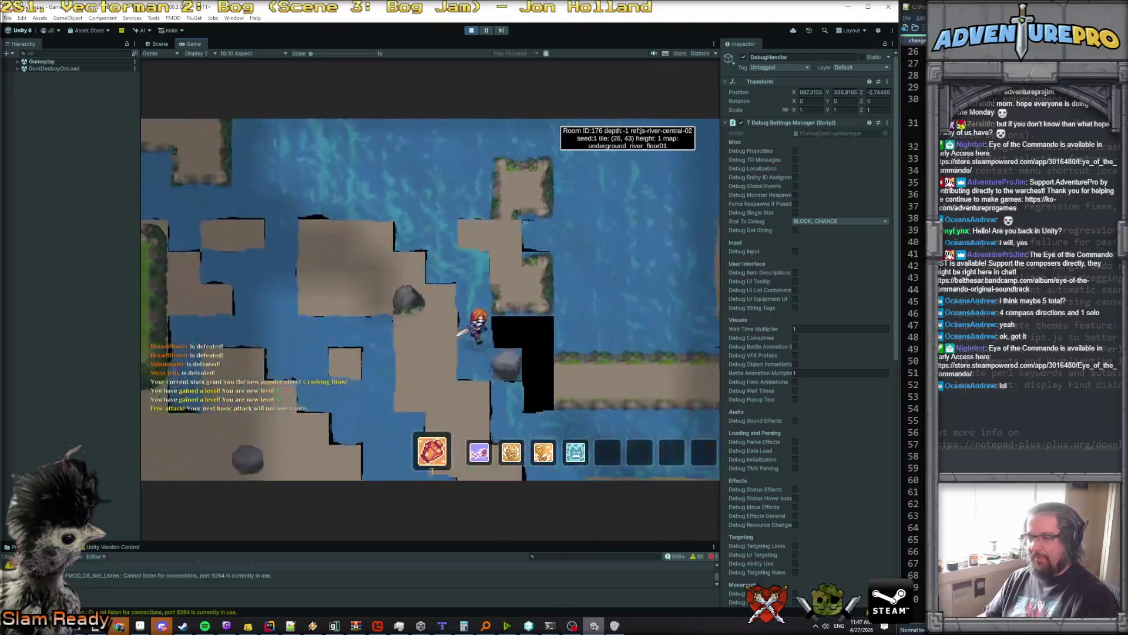
Step: Walk the hero across the stone walkway over the water into further rooms
{"action": "key", "text": "Right"}
{"action": "key", "text": "Right"}
{"action": "key", "text": "Up"}
{"action": "key", "text": "Right"}
{"action": "key", "text": "Up"}
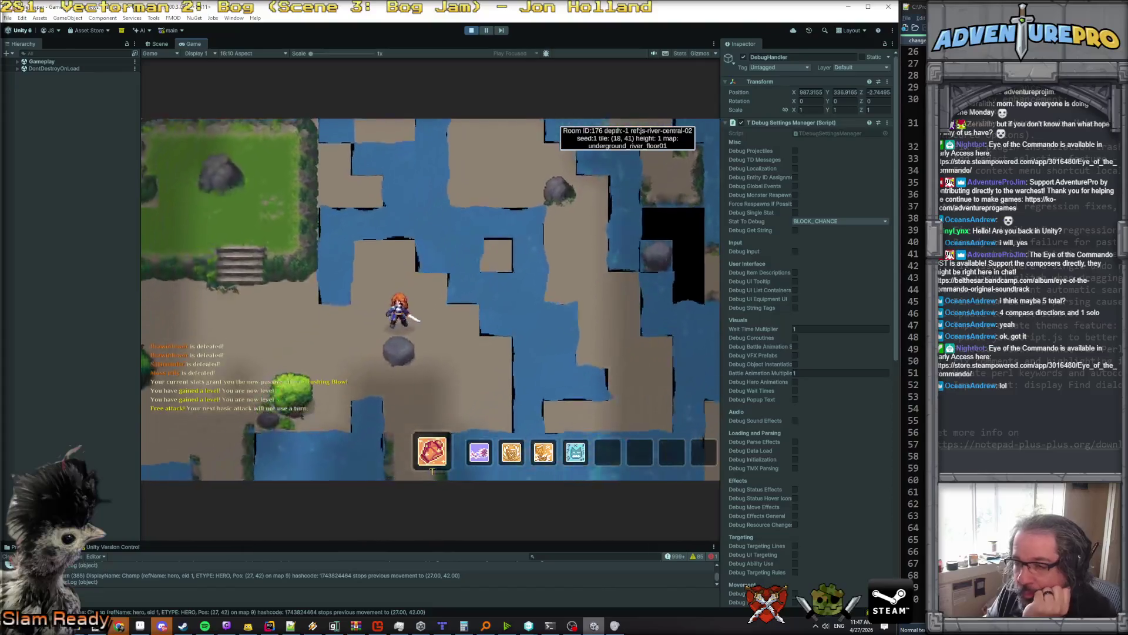
{"action": "key", "text": "Right"}
{"action": "key", "text": "Right"}
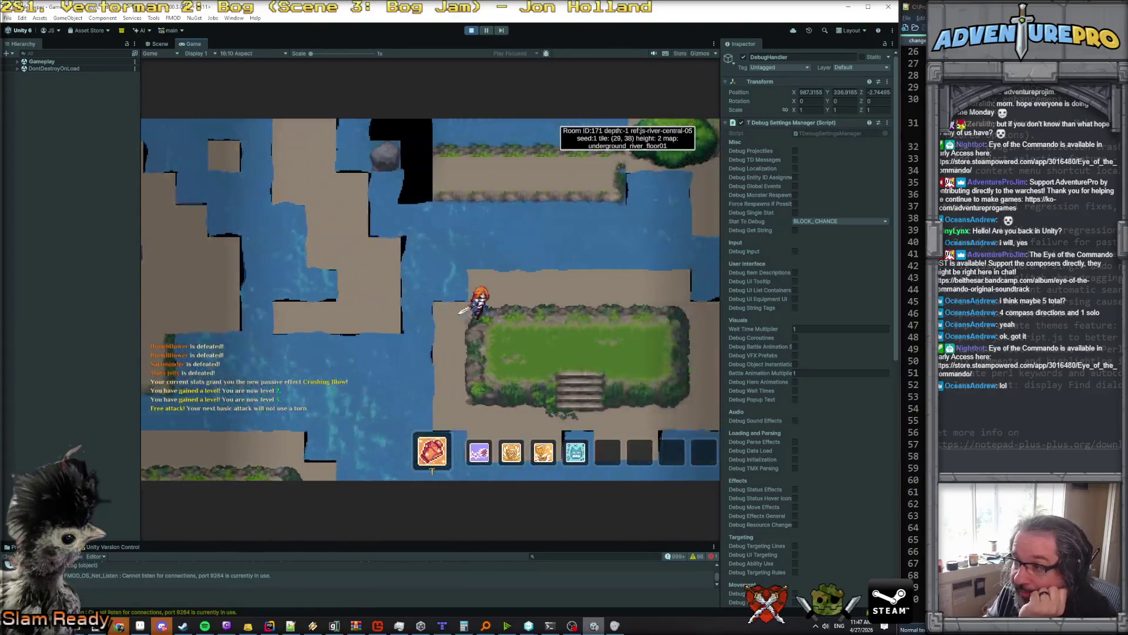
{"action": "key", "text": "Right"}
{"action": "key", "text": "Right"}
{"action": "key", "text": "Right"}
{"action": "key", "text": "Down"}
{"action": "key", "text": "Down"}
{"action": "key", "text": "Down"}
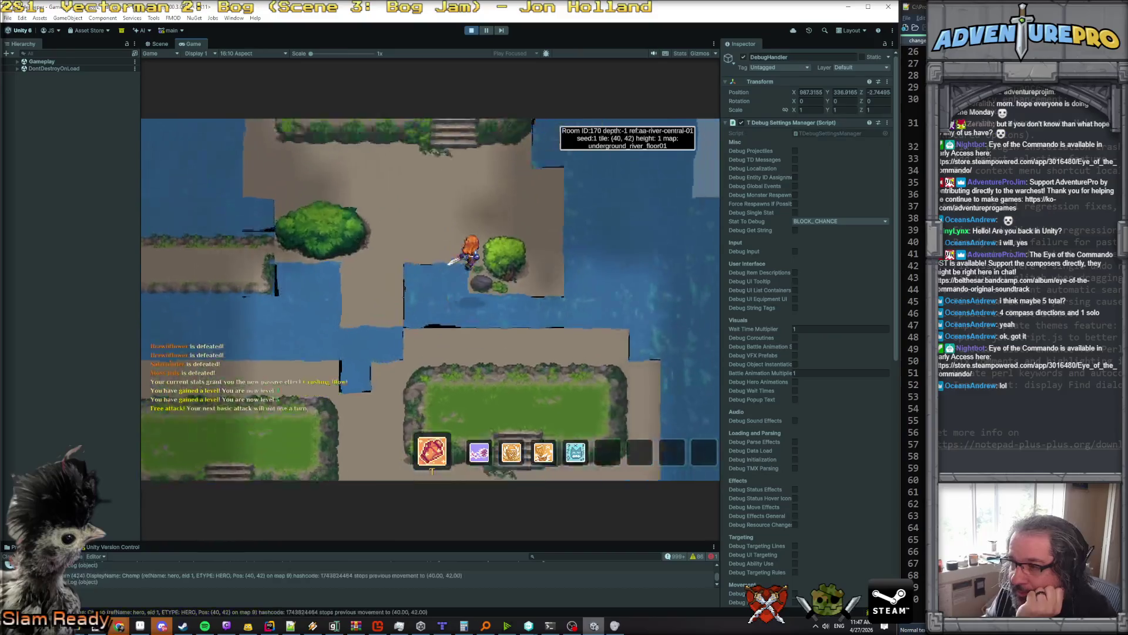
{"action": "key", "text": "Right"}
{"action": "key", "text": "Right"}
{"action": "key", "text": "Right"}
{"action": "key", "text": "Up"}
{"action": "key", "text": "Up"}
{"action": "key", "text": "Up"}
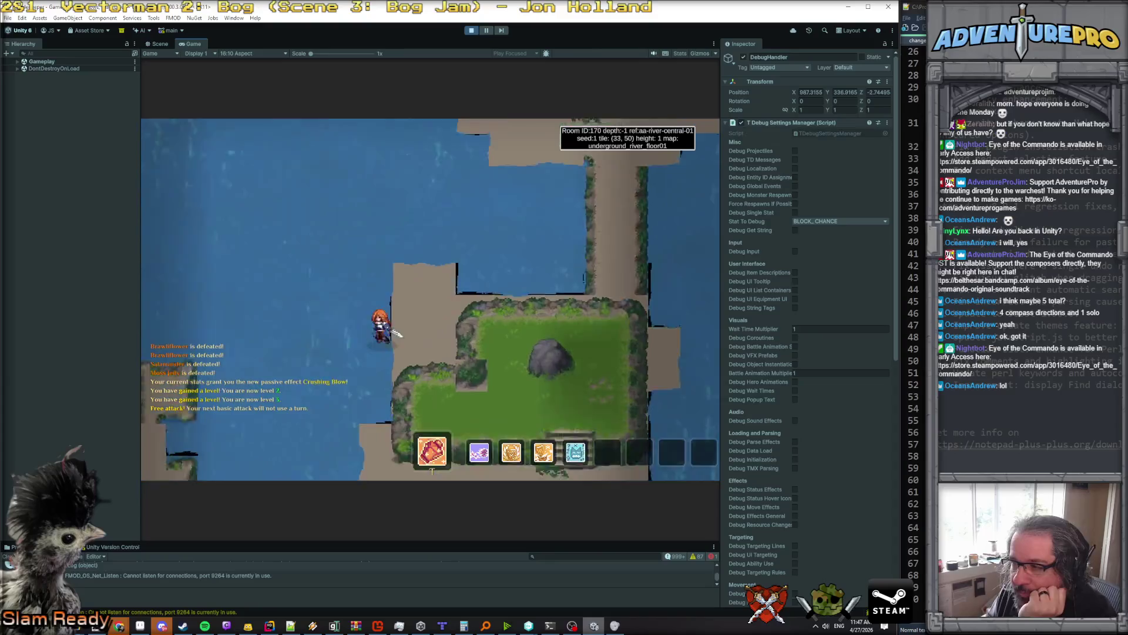
{"action": "key", "text": "Right"}
{"action": "key", "text": "Right"}
{"action": "key", "text": "Right"}
{"action": "key", "text": "Up"}
{"action": "key", "text": "Up"}
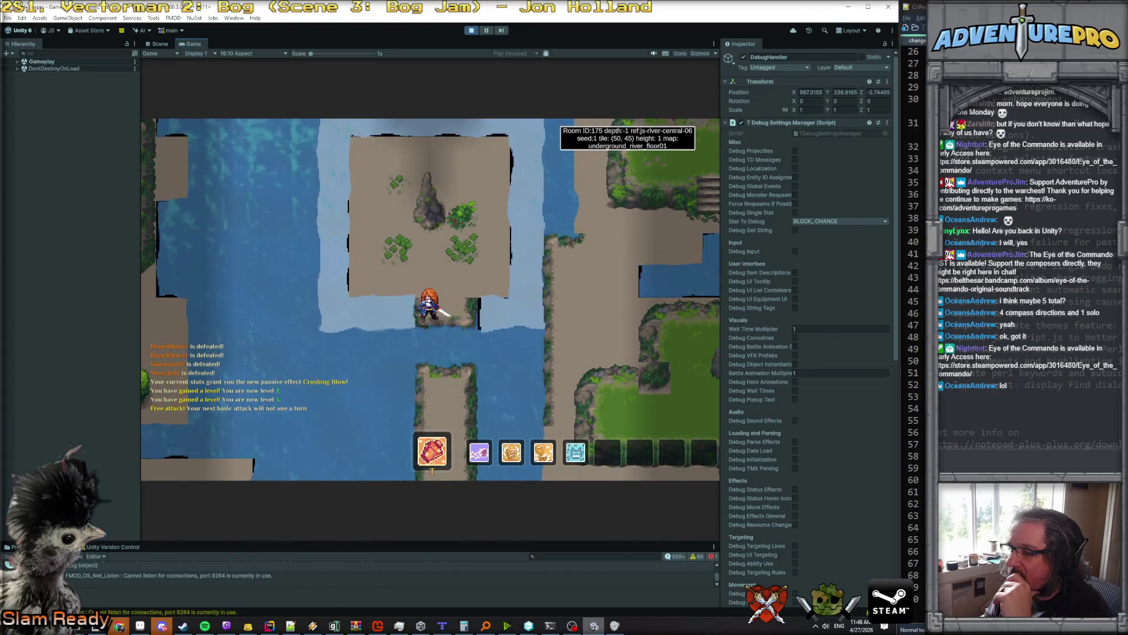
Step: Move the hero down into a new room, reaching tile (50, 55), then open the debug console
{"action": "key", "text": "Down"}
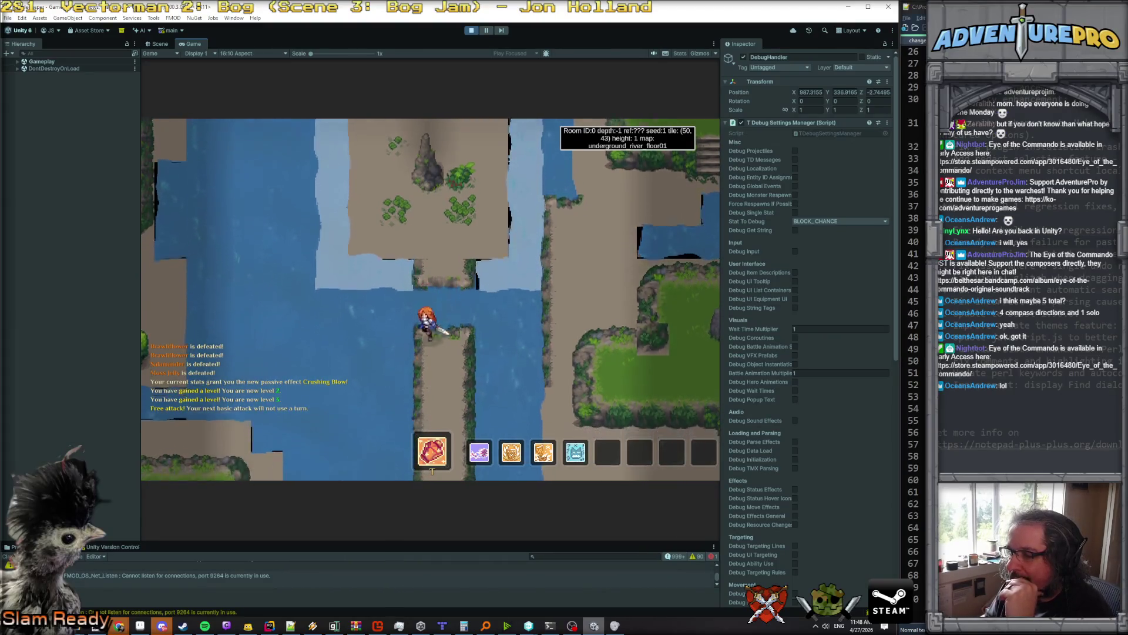
{"action": "key", "text": "Up"}
{"action": "key", "text": "Up"}
{"action": "key", "text": "Up"}
{"action": "key", "text": "Up"}
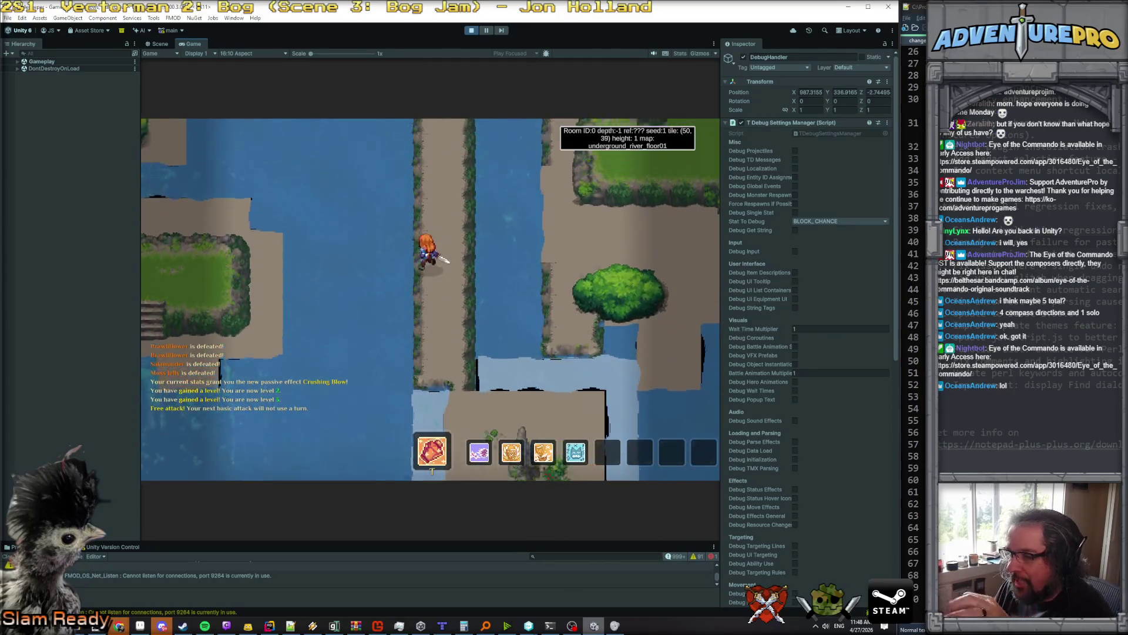
{"action": "key", "text": "Up"}
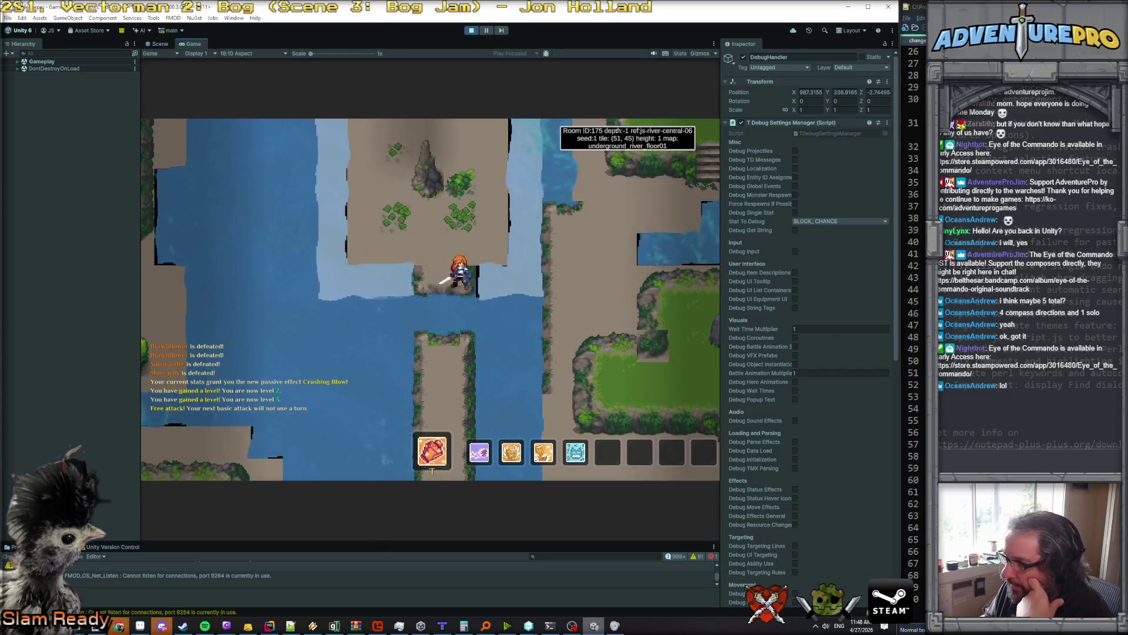
{"action": "key", "text": "Down"}
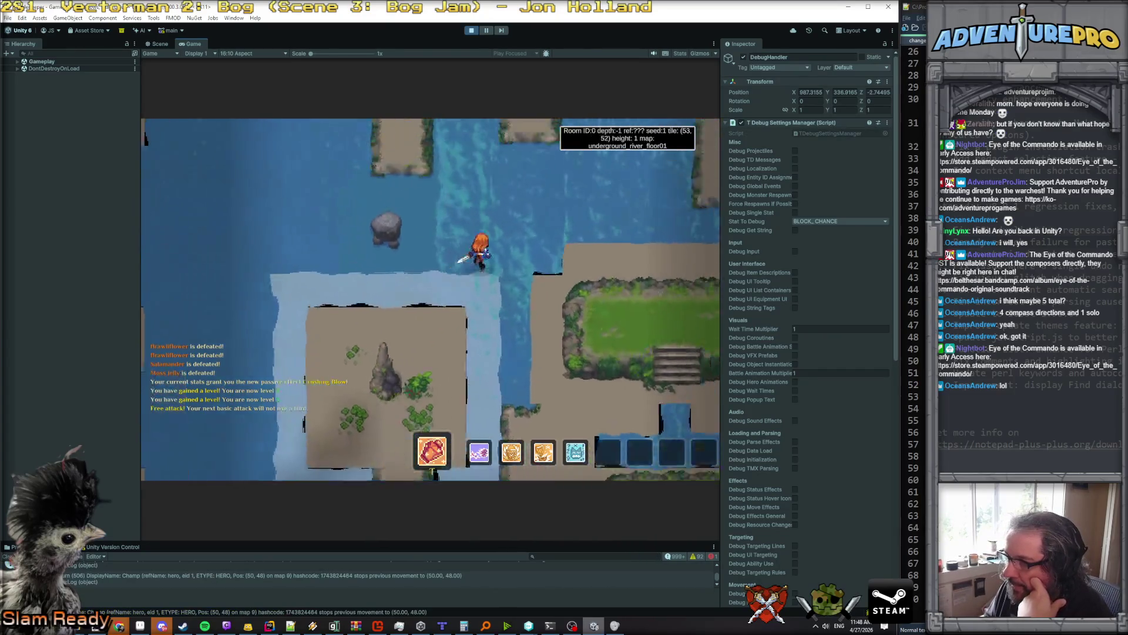
{"action": "key", "text": "Left"}
{"action": "key", "text": "Left"}
{"action": "key", "text": "Left"}
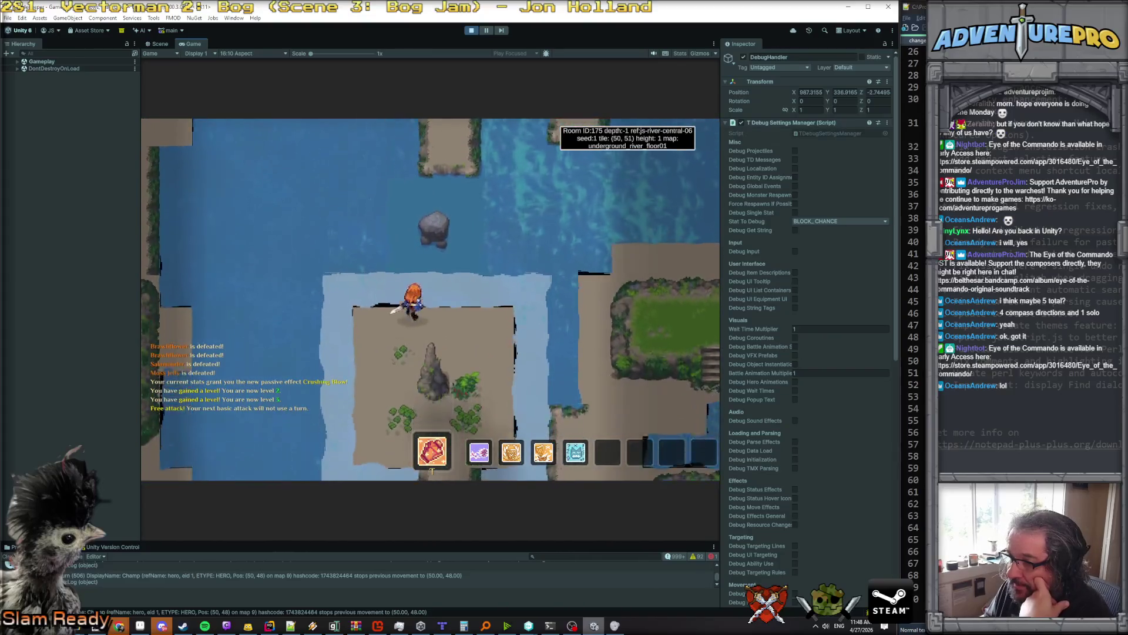
{"action": "key", "text": "Up"}
{"action": "key", "text": "Up"}
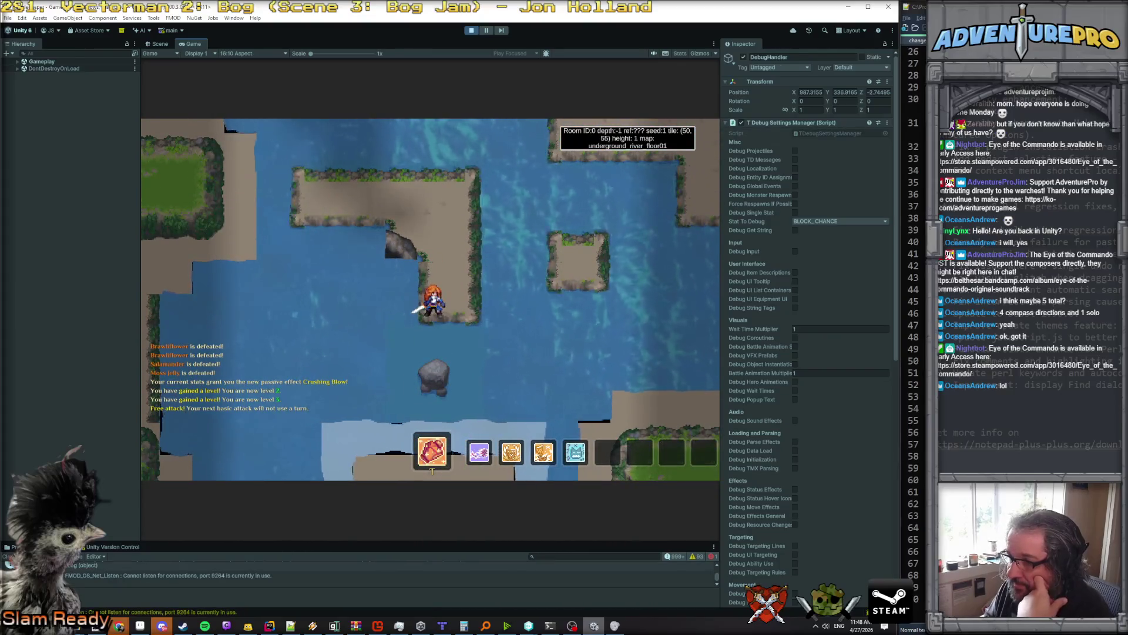
{"action": "key", "text": "Down"}
{"action": "key", "text": "Down"}
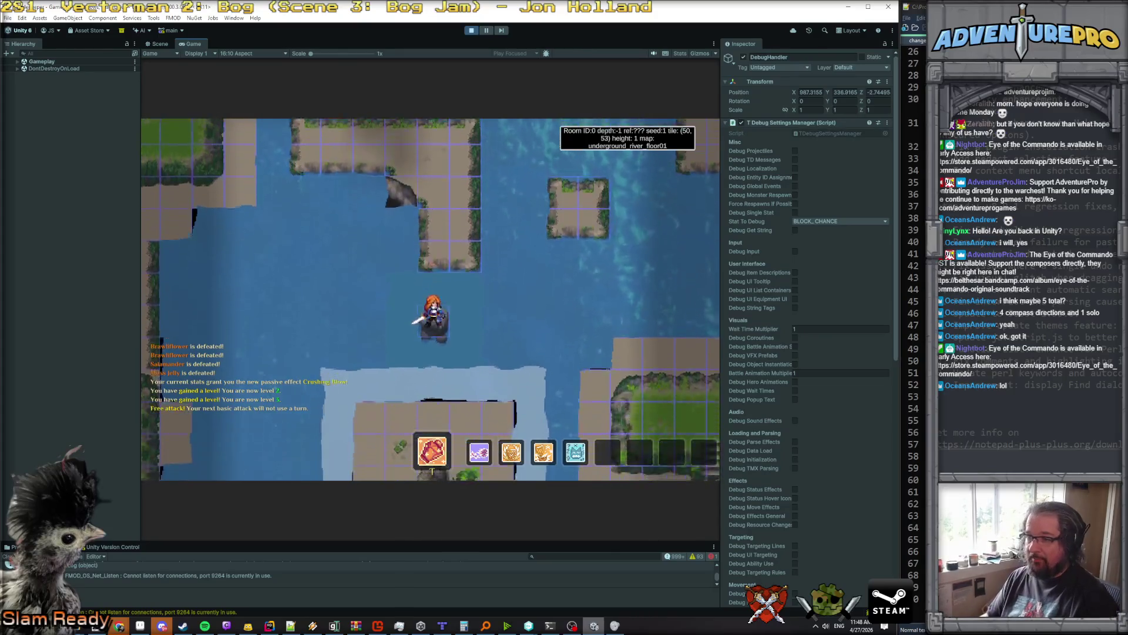
{"action": "key", "text": "grave"}
{"action": "type", "text": "no"}
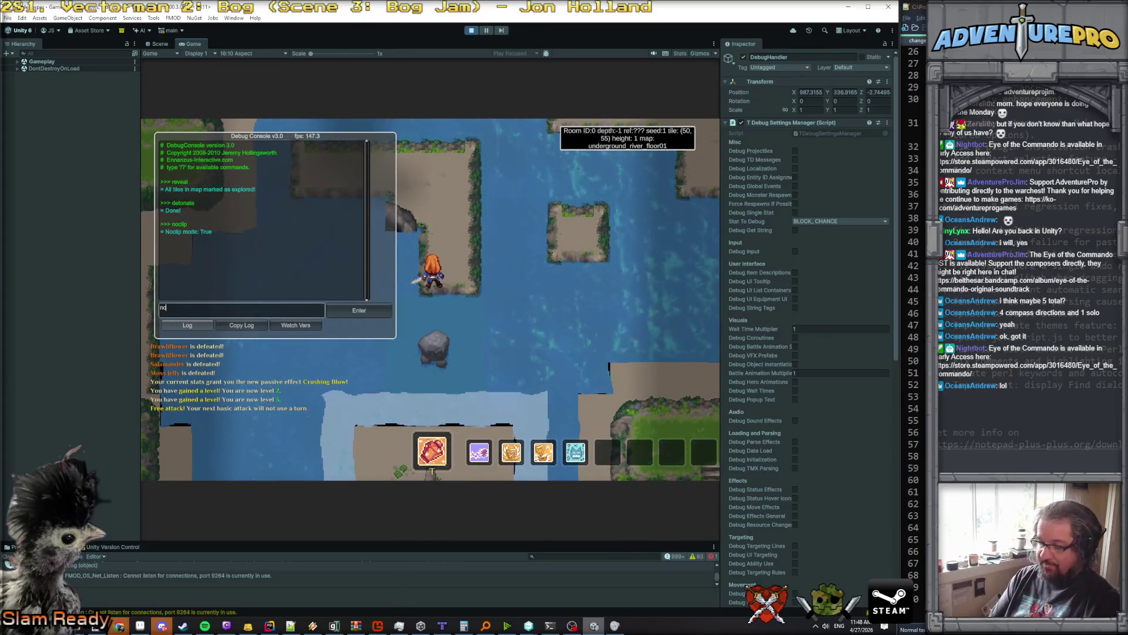
Step: Enter the noclip command in the debug console and walk the hero up and left across the water
{"action": "type", "text": "cli"}
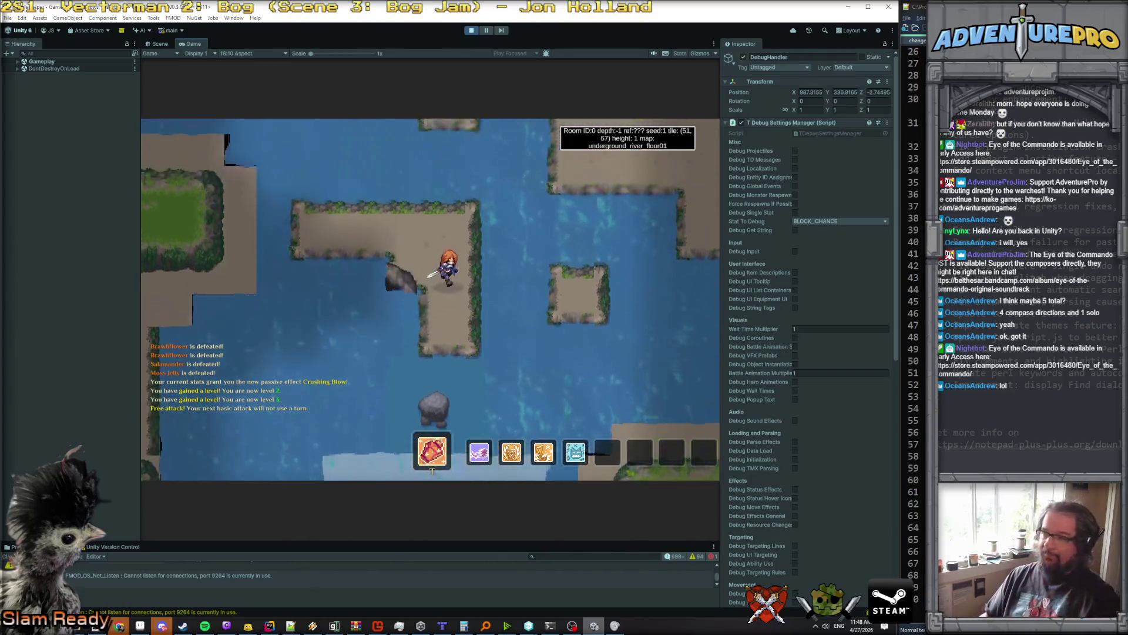
{"action": "key", "text": "Up"}
{"action": "key", "text": "Up"}
{"action": "key", "text": "Up"}
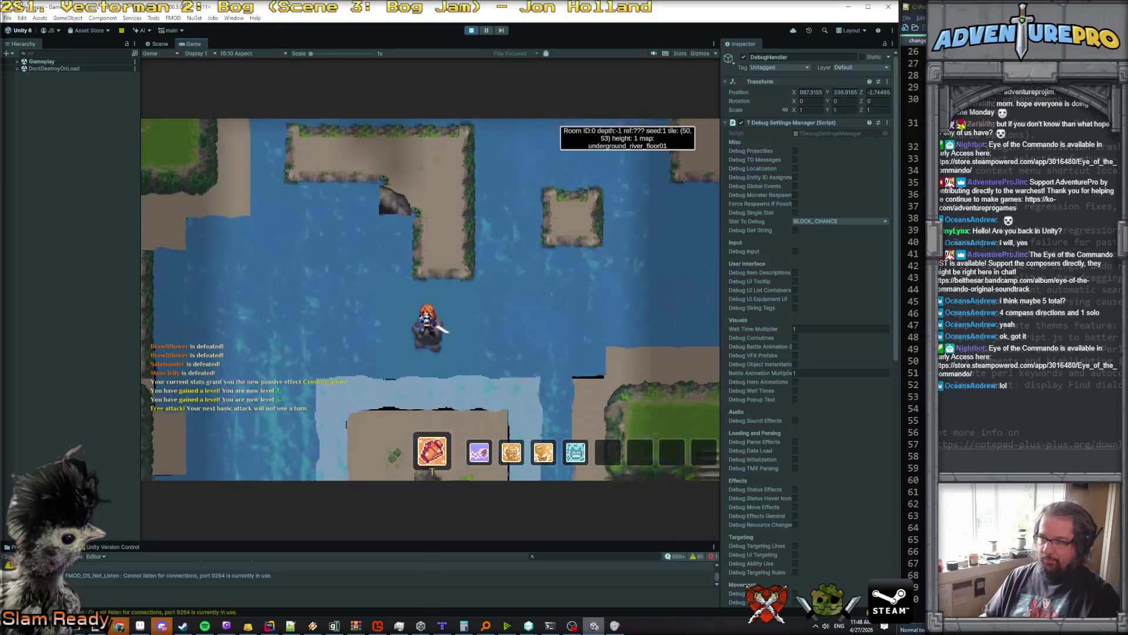
{"action": "key", "text": "Left"}
{"action": "key", "text": "Left"}
{"action": "key", "text": "Left"}
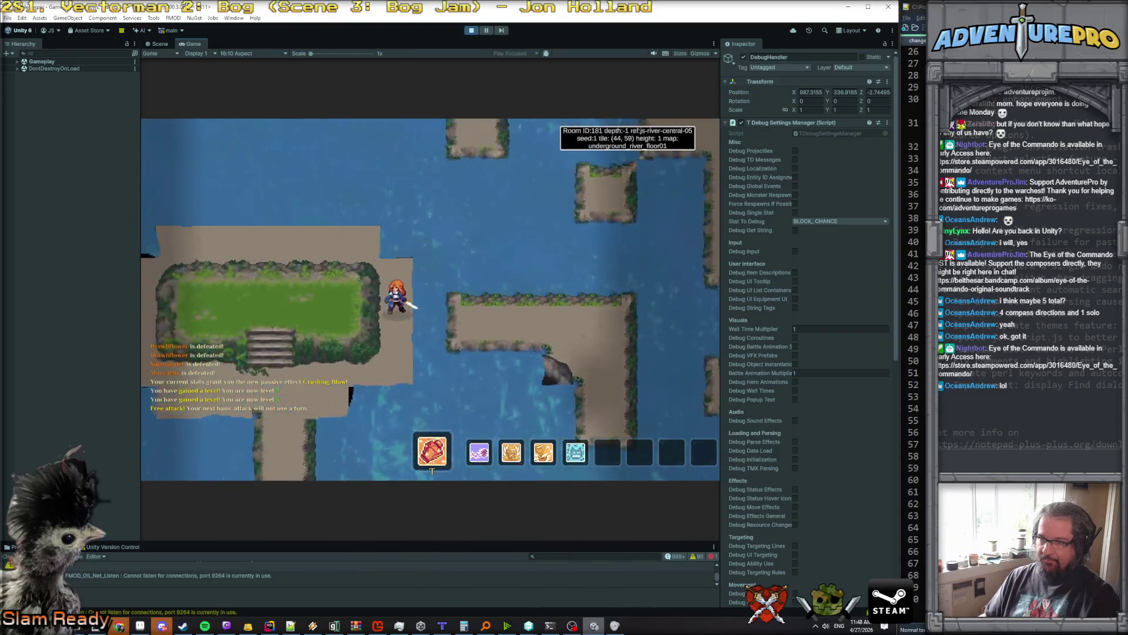
{"action": "key", "text": "Up"}
{"action": "key", "text": "Up"}
{"action": "key", "text": "Up"}
{"action": "key", "text": "Left"}
{"action": "key", "text": "Left"}
{"action": "key", "text": "Left"}
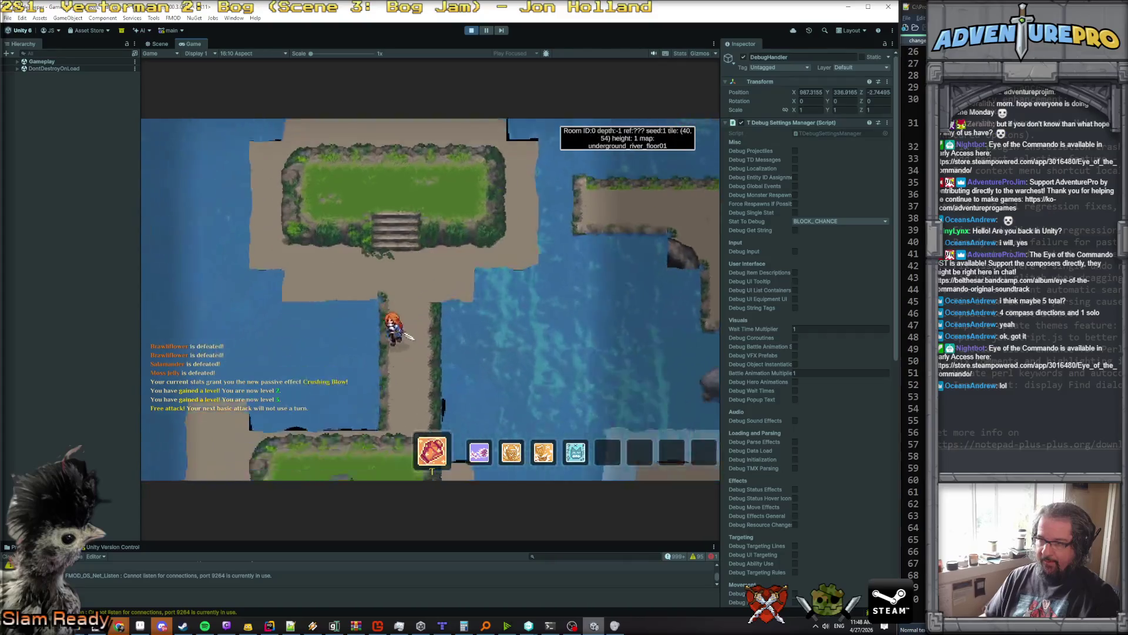
{"action": "key", "text": "Right"}
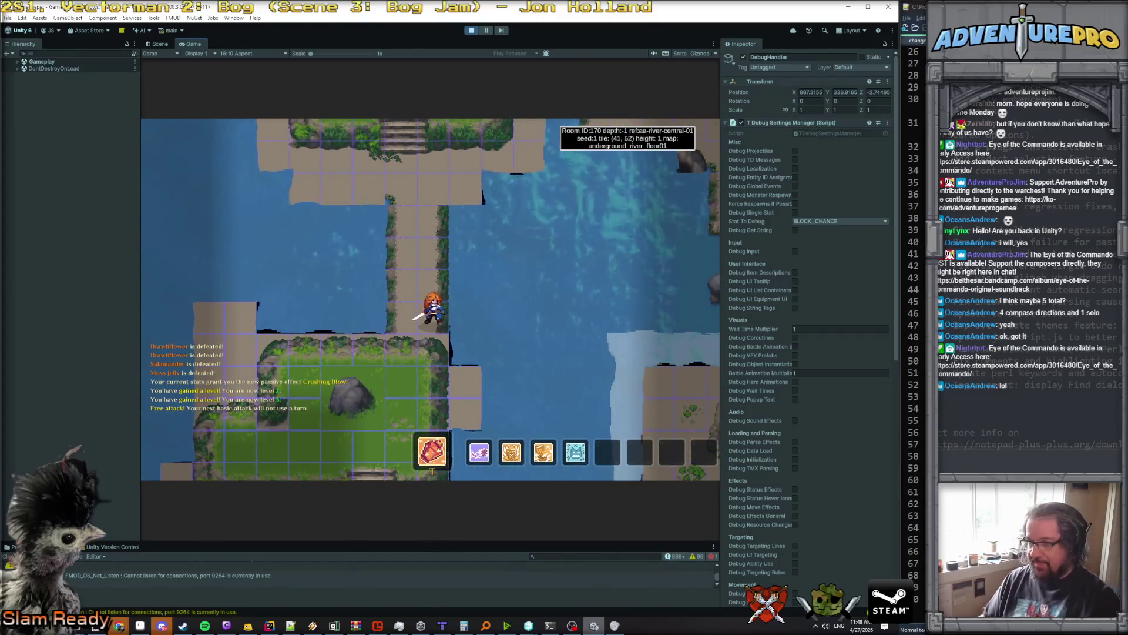
Step: Toggle noclip again from the console and move the hero north into room 0 at tile (51, 44)
{"action": "key", "text": "grave"}
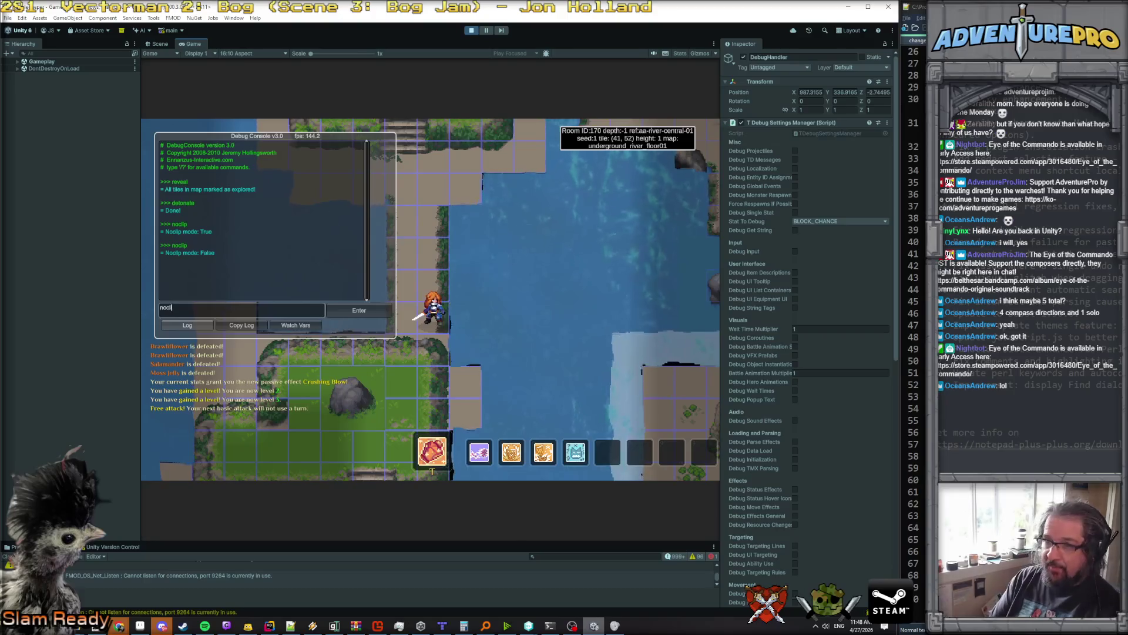
{"action": "key", "text": "grave"}
{"action": "key", "text": "Right"}
{"action": "key", "text": "Right"}
{"action": "key", "text": "Right"}
{"action": "key", "text": "Up"}
{"action": "key", "text": "Up"}
{"action": "key", "text": "Up"}
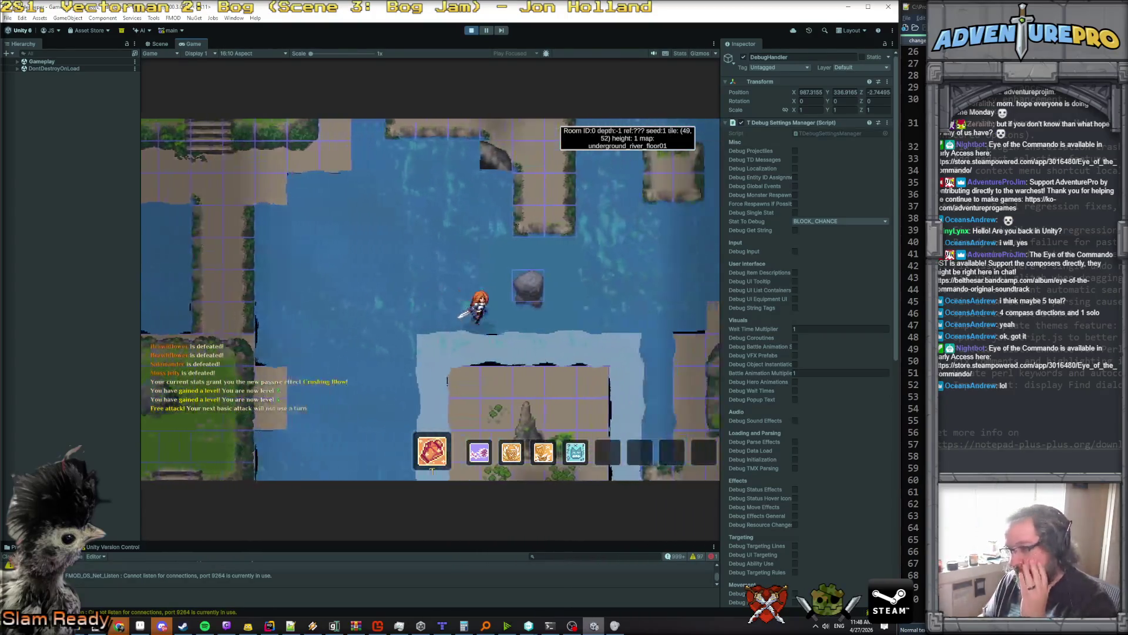
{"action": "key", "text": "Up"}
{"action": "key", "text": "Up"}
{"action": "key", "text": "Up"}
{"action": "key", "text": "Left"}
{"action": "key", "text": "Left"}
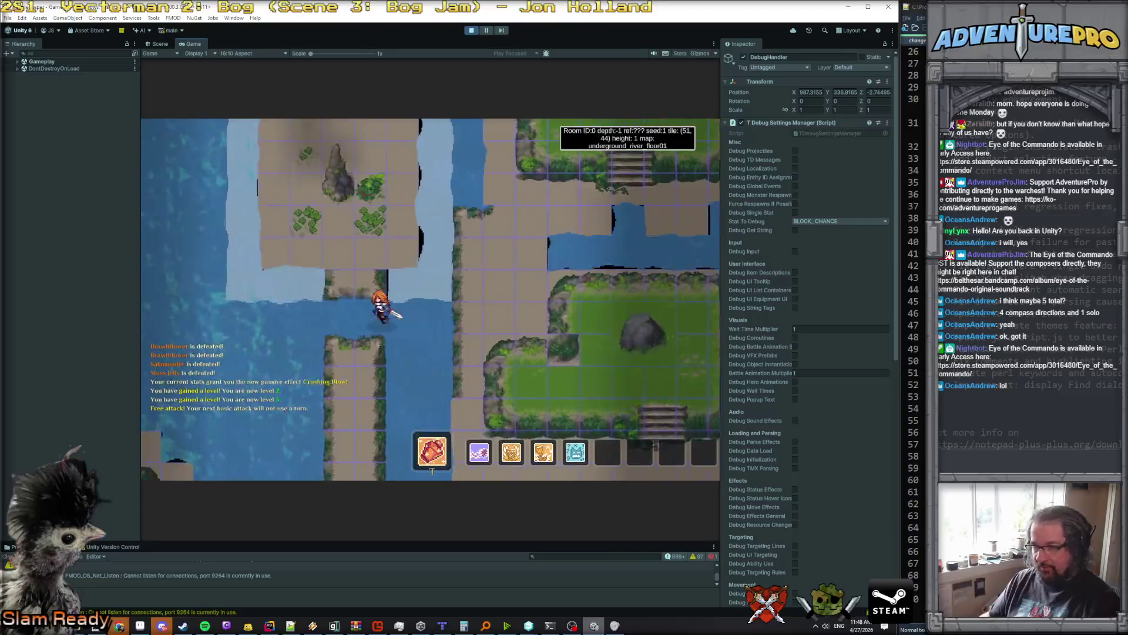
Step: Walk the hero up, hop across the river onto the marked tile, and follow the walkway to (66, 46)
{"action": "key", "text": "Up"}
{"action": "key", "text": "Up"}
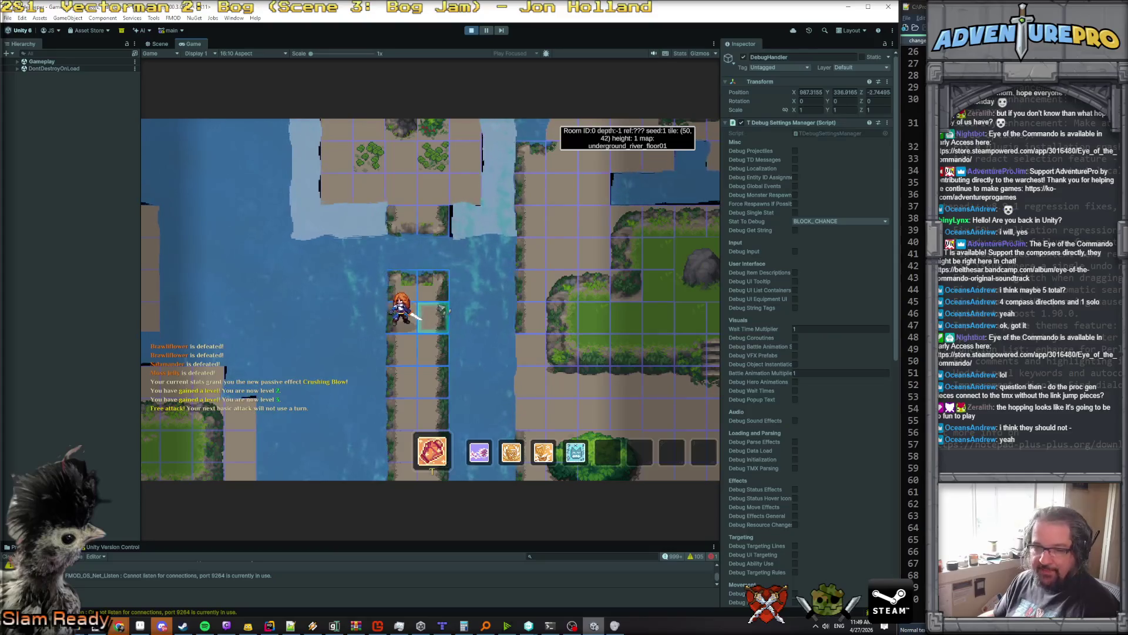
{"action": "left_click", "coordinate": [405, 223]}
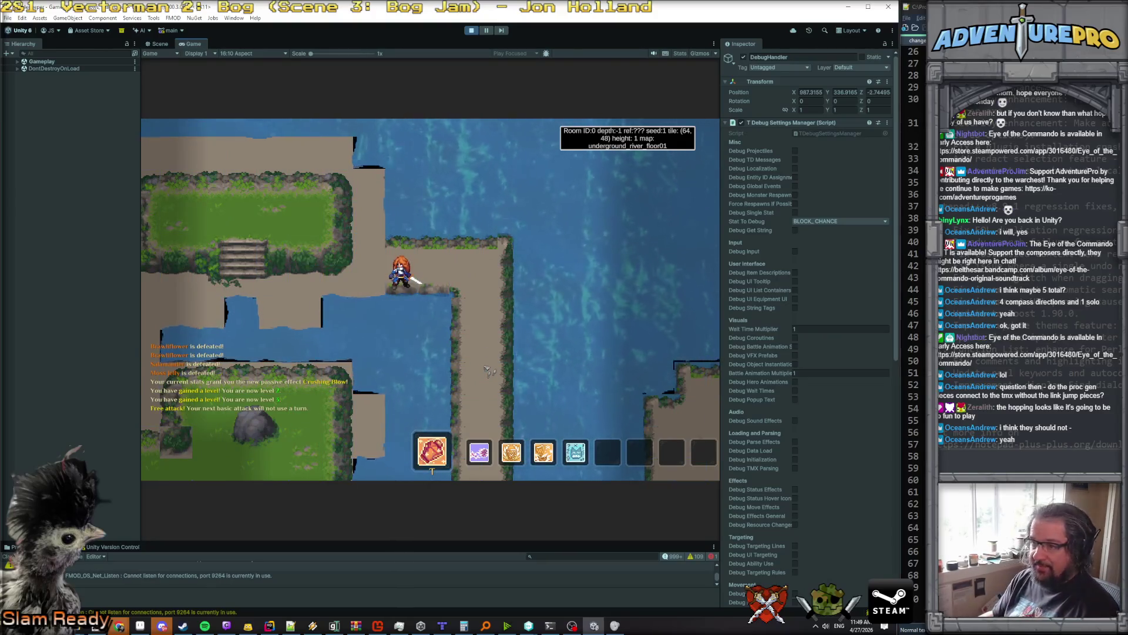
{"action": "left_click", "coordinate": [485, 323]}
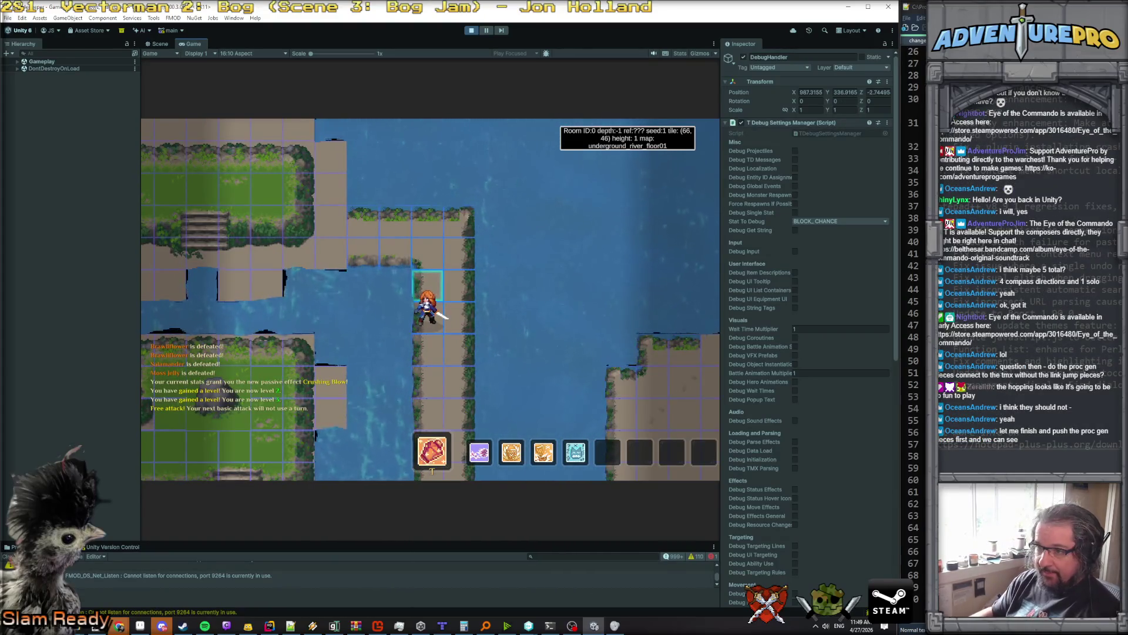
Step: Paste the Unity game screenshot into Paint.NET as a new image
{"action": "left_click", "coordinate": [97, 627]}
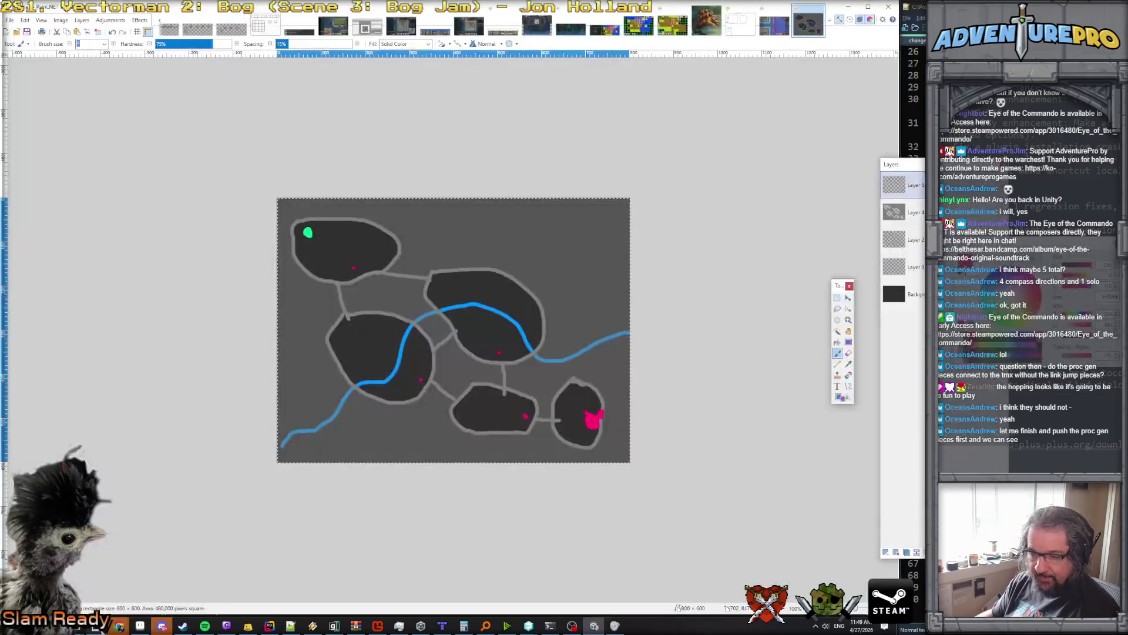
{"action": "left_click", "coordinate": [24, 20]}
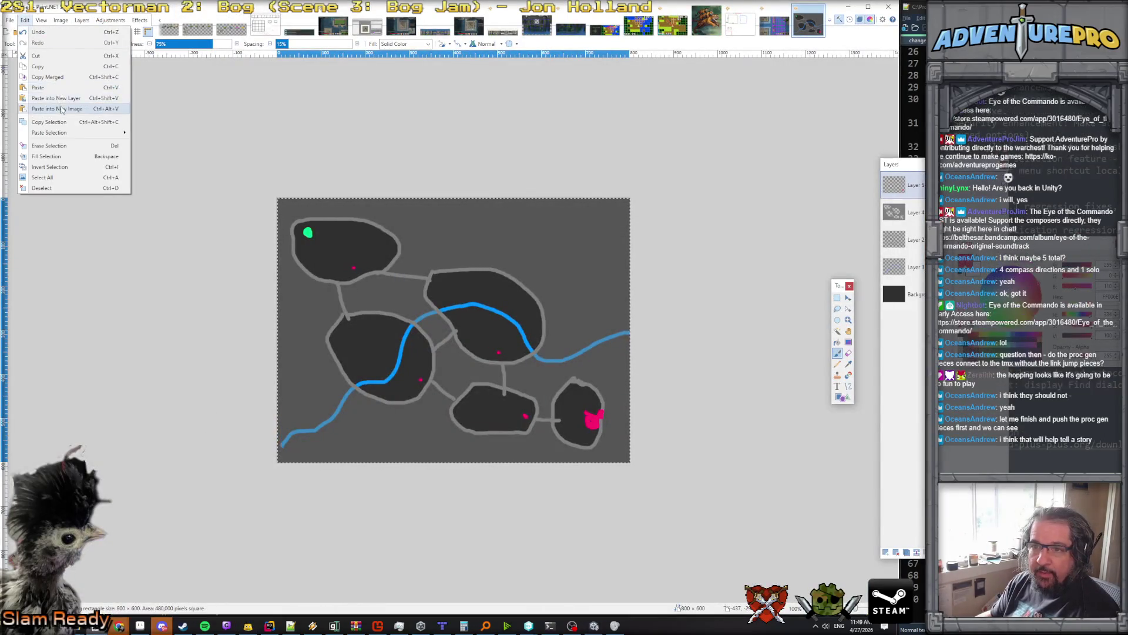
{"action": "left_click", "coordinate": [56, 108]}
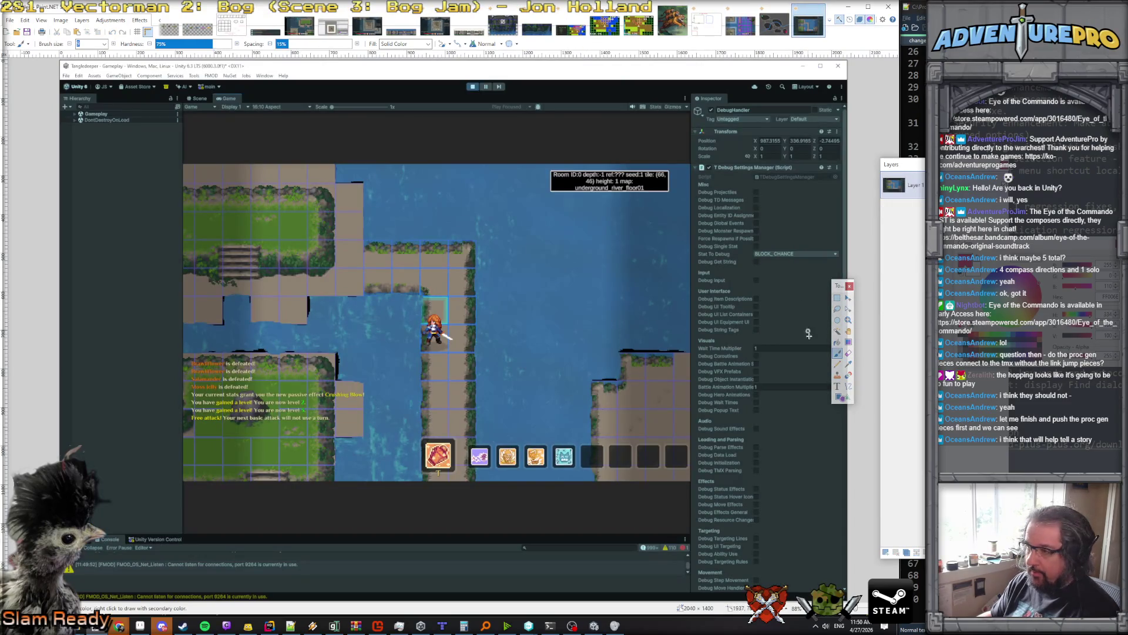
Step: Rectangle-select just the game view area and crop the image to that selection
{"action": "left_click", "coordinate": [837, 298]}
{"action": "mouse_move", "coordinate": [181, 162]}
{"action": "left_mouse_down"}
{"action": "mouse_move", "coordinate": [631, 482]}
{"action": "mouse_move", "coordinate": [691, 481]}
{"action": "left_mouse_up"}
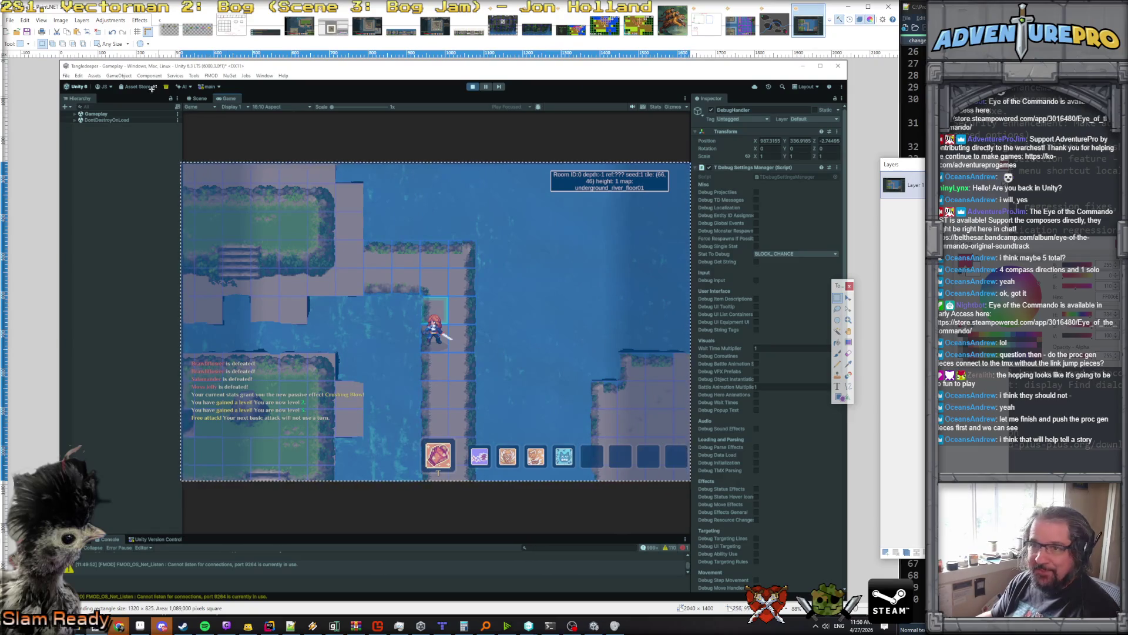
{"action": "left_click", "coordinate": [97, 33]}
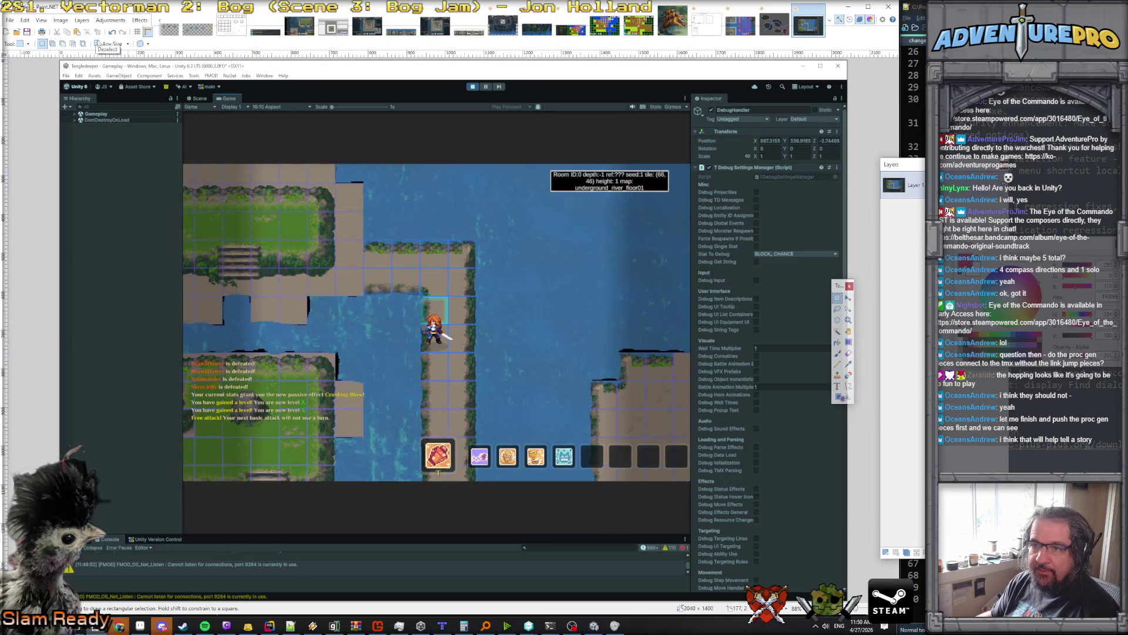
{"action": "mouse_move", "coordinate": [183, 163]}
{"action": "left_mouse_down"}
{"action": "mouse_move", "coordinate": [691, 472]}
{"action": "mouse_move", "coordinate": [689, 482]}
{"action": "left_mouse_up"}
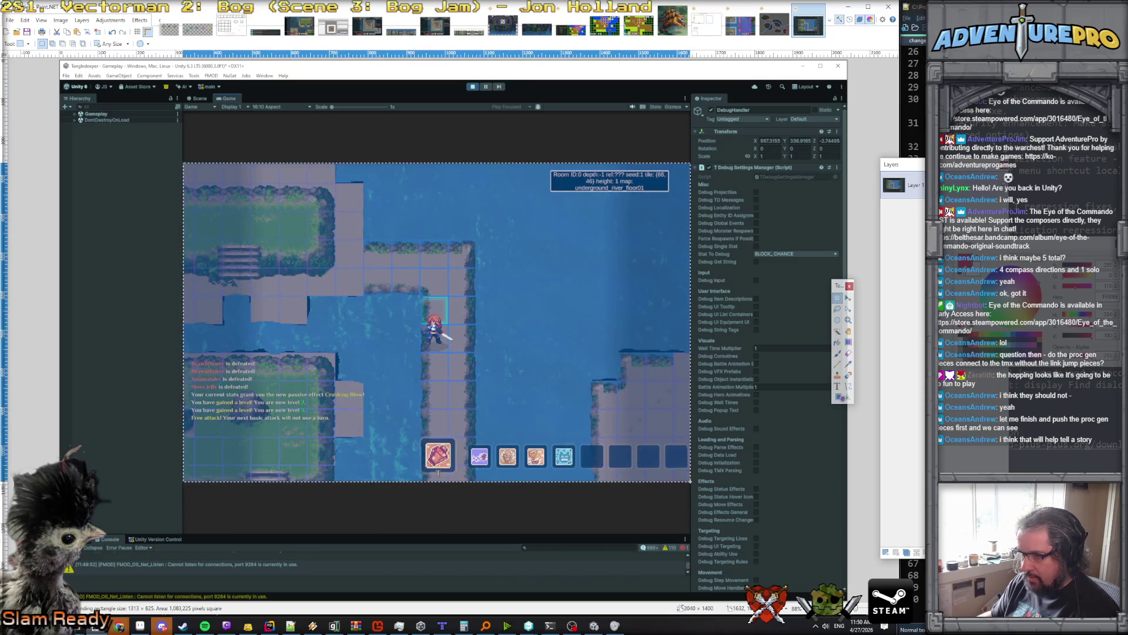
{"action": "key", "text": "ctrl+shift+x"}
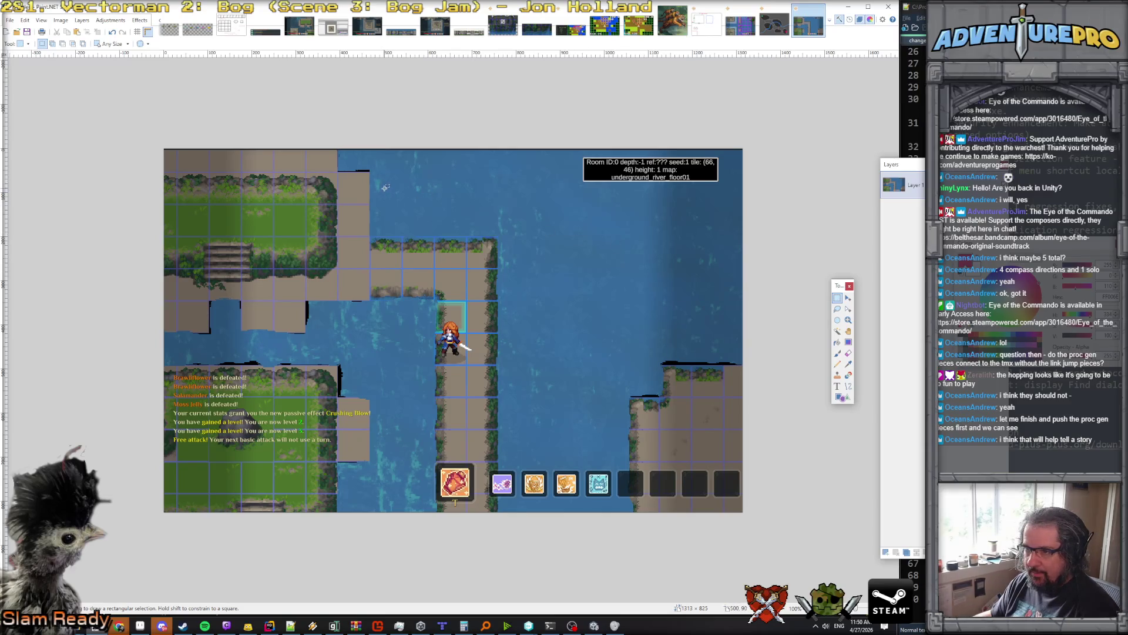
Step: Copy the water block above the ledge onto a new layer and drag it down over the land ledge
{"action": "left_click_drag", "start_coordinate": [370, 171], "coordinate": [435, 236]}
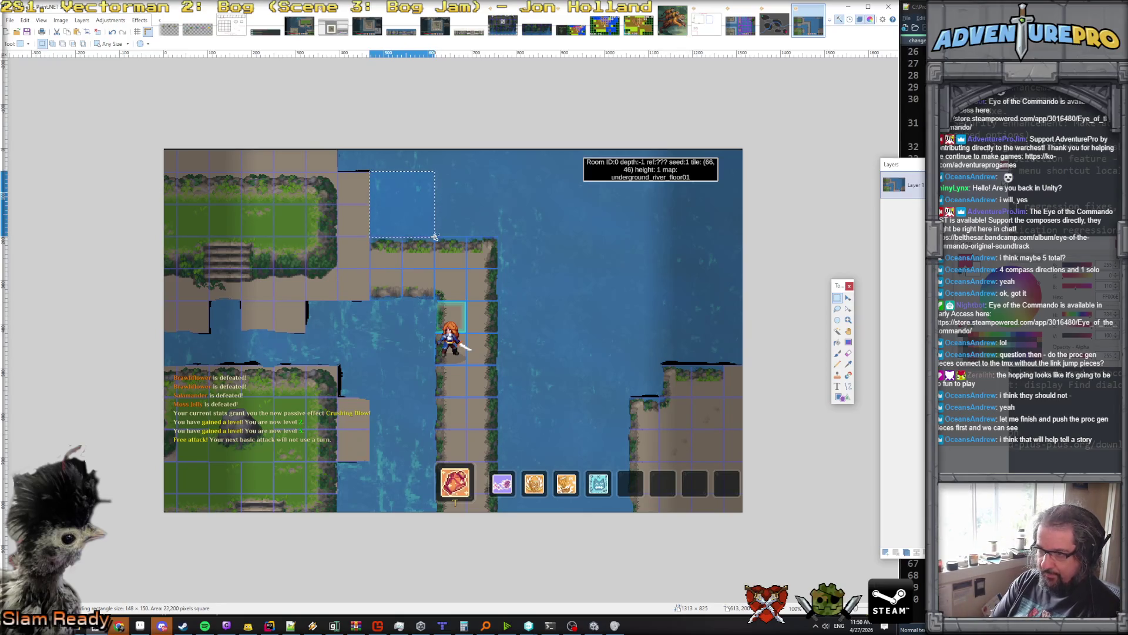
{"action": "key", "text": "ctrl+c"}
{"action": "key", "text": "ctrl+shift+v"}
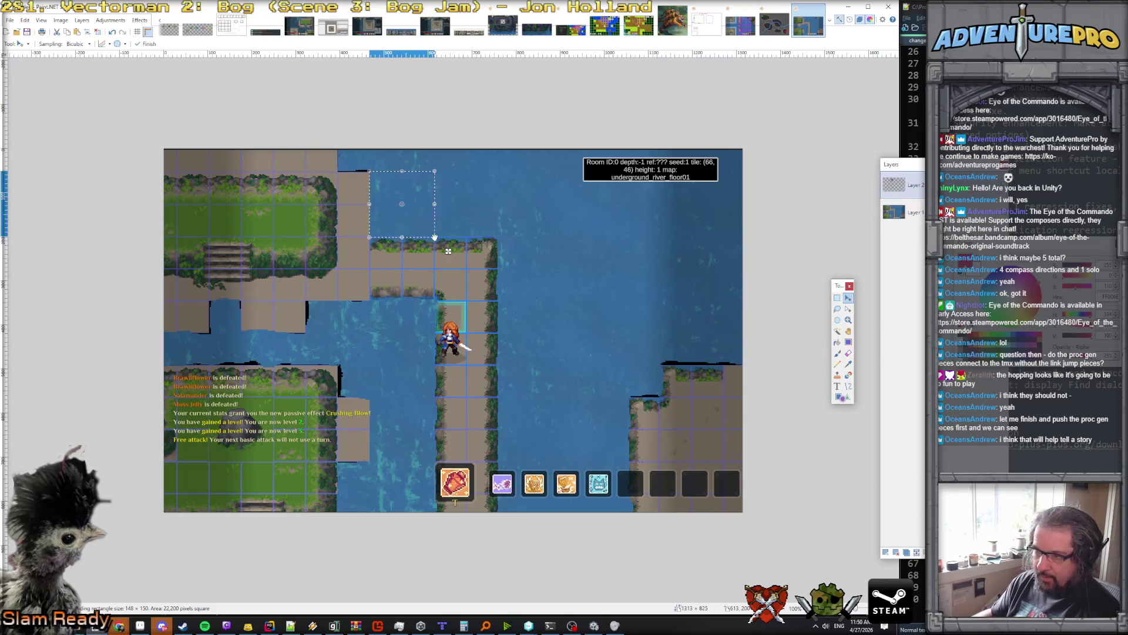
{"action": "left_click_drag", "start_coordinate": [413, 219], "coordinate": [414, 286]}
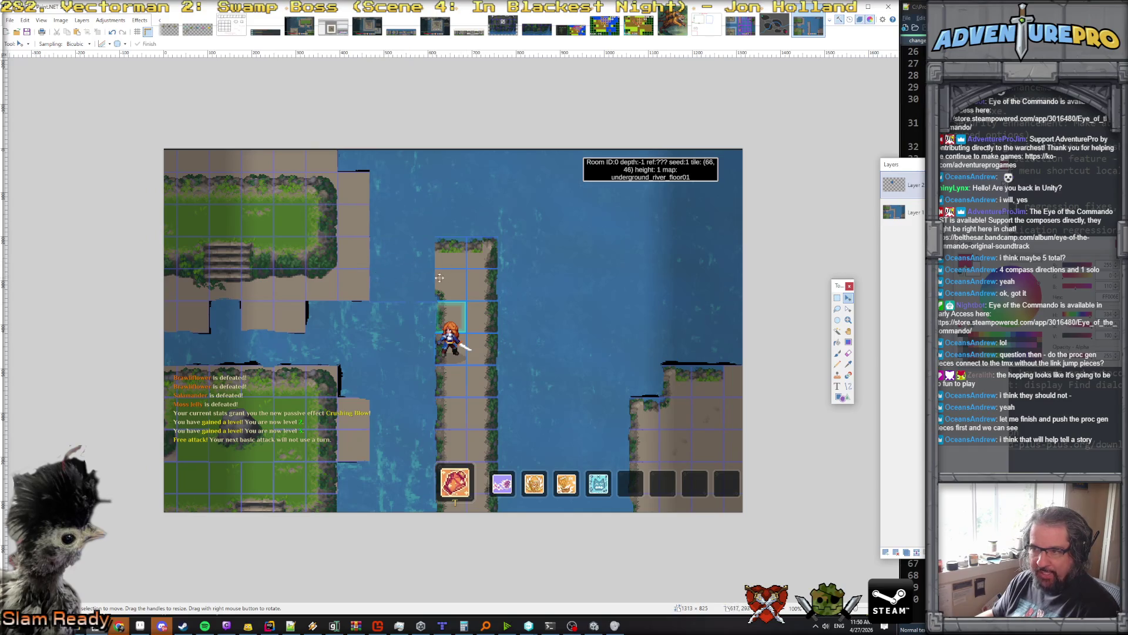
{"action": "left_click", "coordinate": [838, 298]}
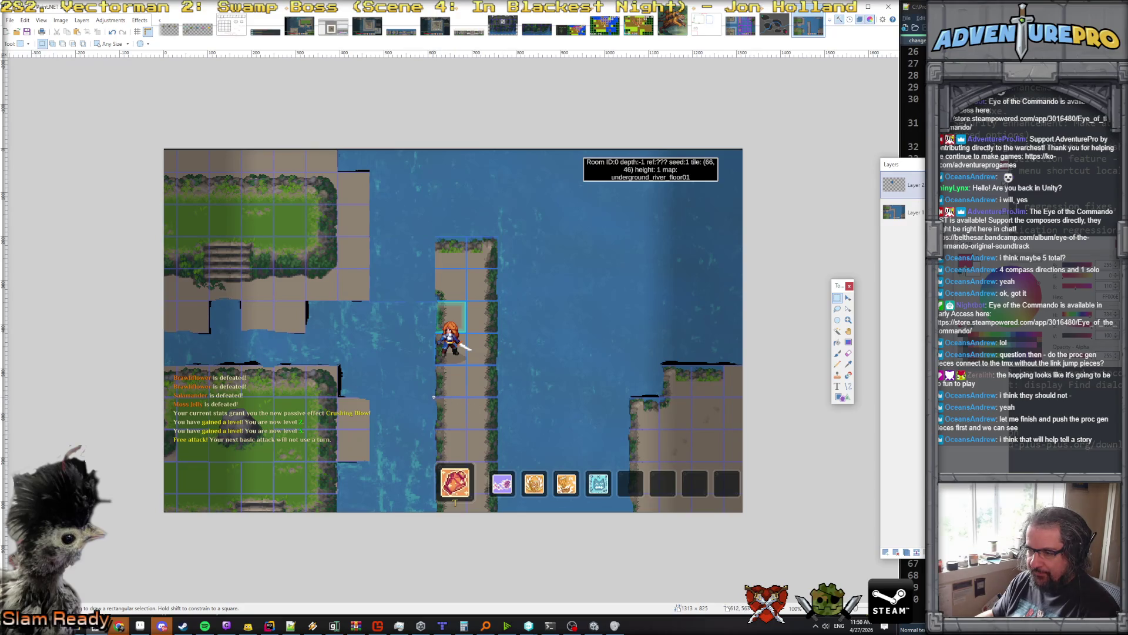
Step: Copy the stone walkway stretch below the hero onto a new layer, keeping it at its original spot
{"action": "mouse_move", "coordinate": [433, 397]}
{"action": "left_mouse_down"}
{"action": "mouse_move", "coordinate": [448, 459]}
{"action": "mouse_move", "coordinate": [466, 460]}
{"action": "left_mouse_up"}
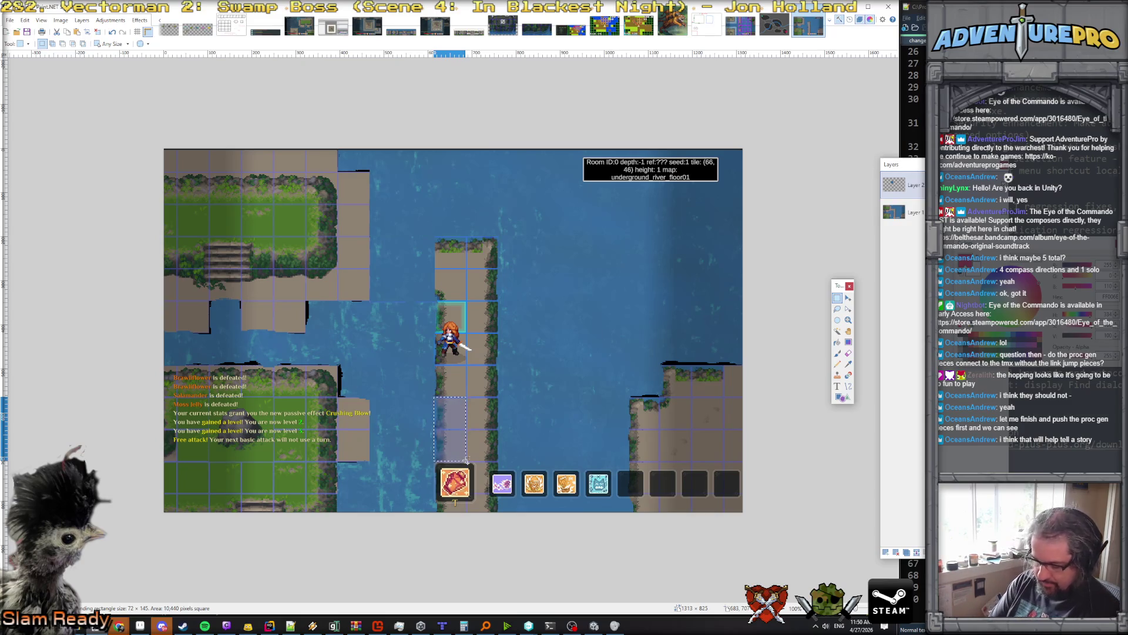
{"action": "key", "text": "ctrl+c"}
{"action": "key", "text": "ctrl+shift+v"}
{"action": "left_click_drag", "start_coordinate": [474, 465], "coordinate": [475, 317]}
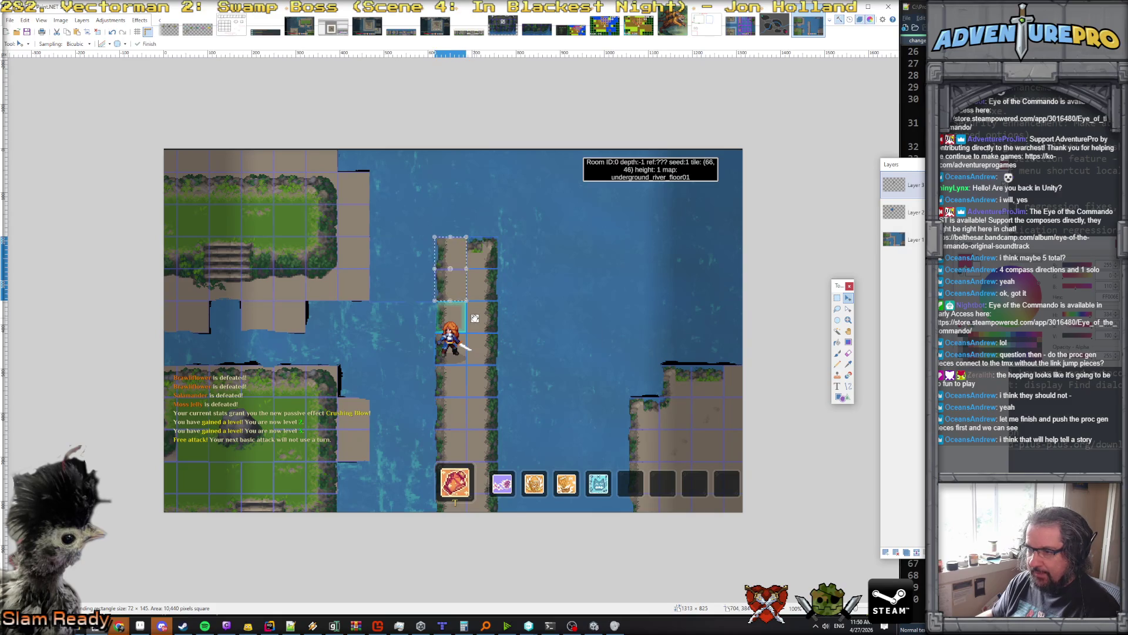
{"action": "key", "text": "ctrl+z"}
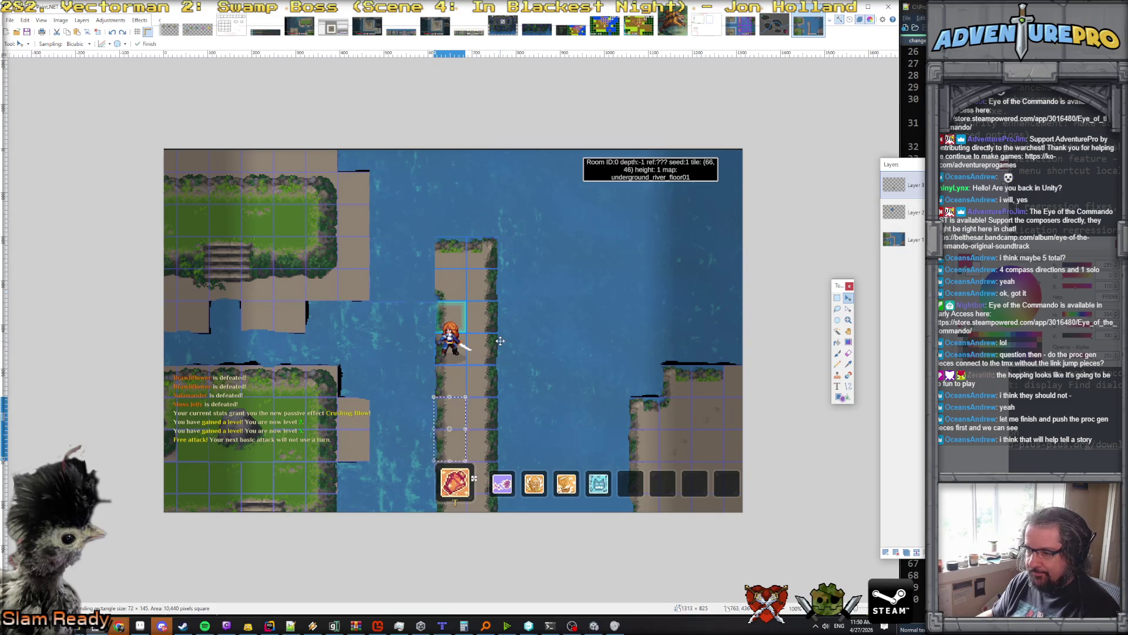
{"action": "key", "text": "ctrl+d"}
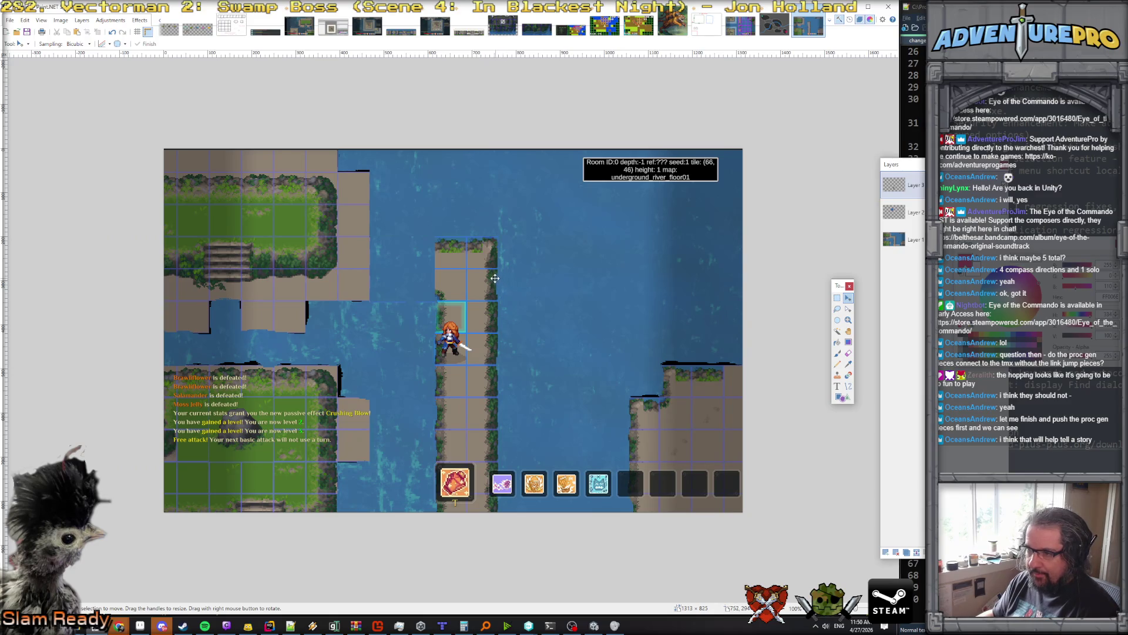